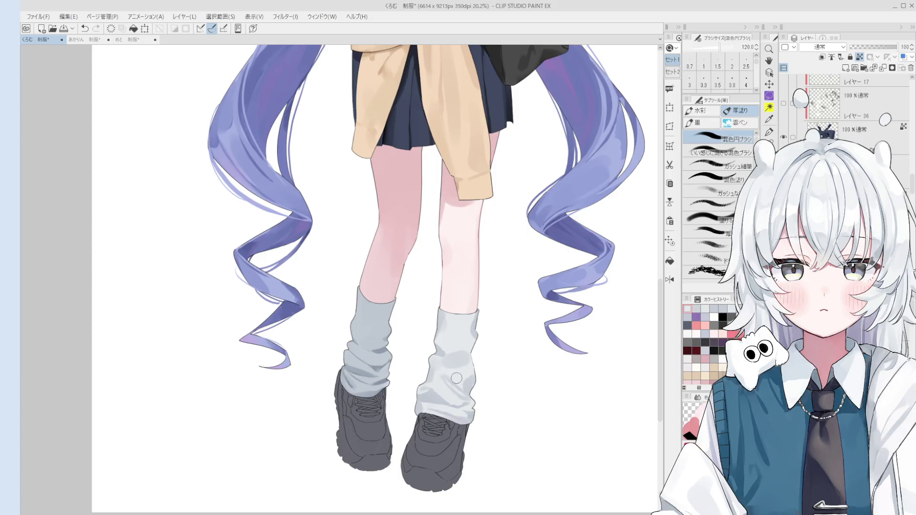
# Sample several grey tones from the socks and the light leg warmer.
pyautogui.scroll(-1, 518, 377)
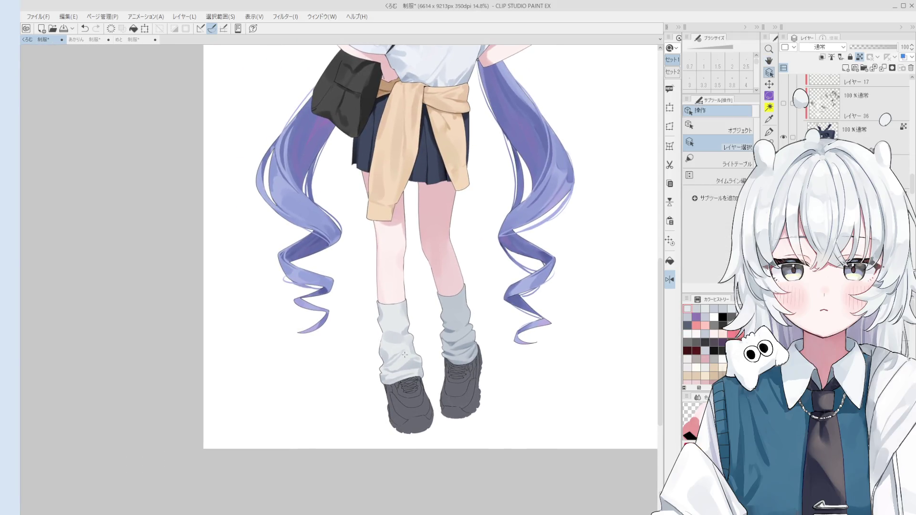
pyautogui.scroll(2, 403, 359)
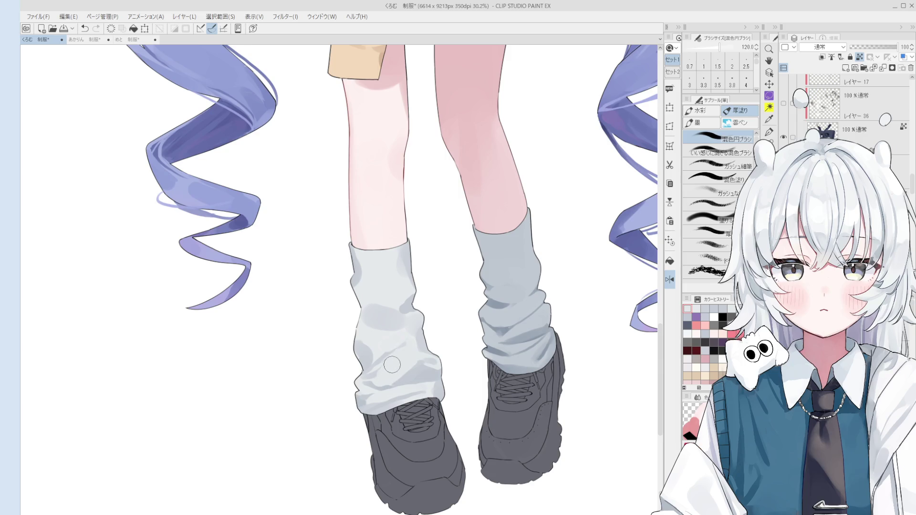
pyautogui.keyDown('alt'); pyautogui.click(381, 374); pyautogui.keyUp('alt')
pyautogui.scroll(-1, 362, 386)
pyautogui.keyDown('alt'); pyautogui.click(425, 373); pyautogui.keyUp('alt')
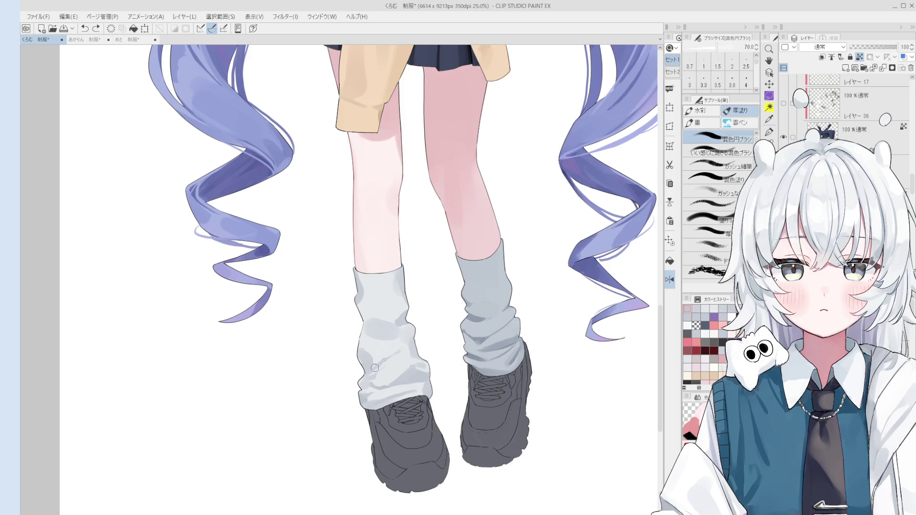
pyautogui.scroll(-1, 404, 350)
pyautogui.keyDown('alt'); pyautogui.click(380, 307); pyautogui.keyUp('alt')
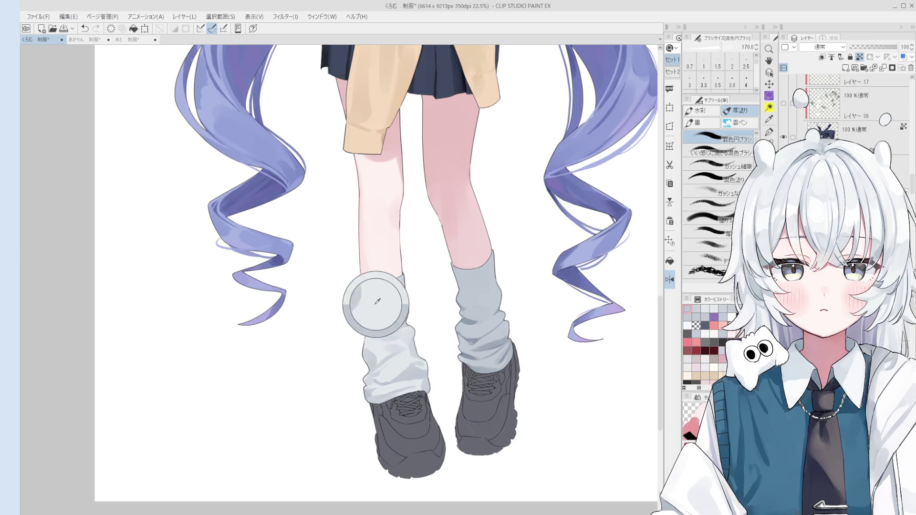
pyautogui.keyDown('alt'); pyautogui.click(382, 326); pyautogui.keyUp('alt')
pyautogui.keyDown('alt'); pyautogui.click(387, 334); pyautogui.keyUp('alt')
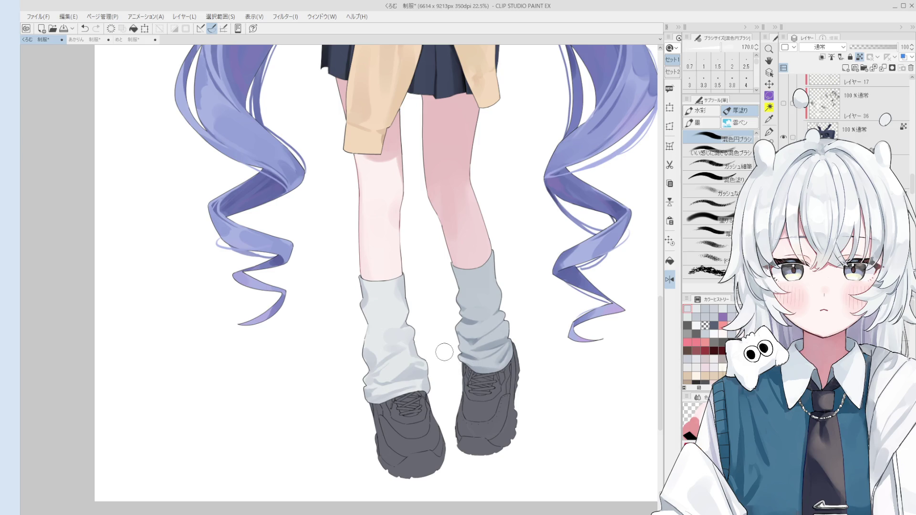
# Zoom in on the left leg warmer, shrink the brush, and sample more of its shades.
pyautogui.press('o')
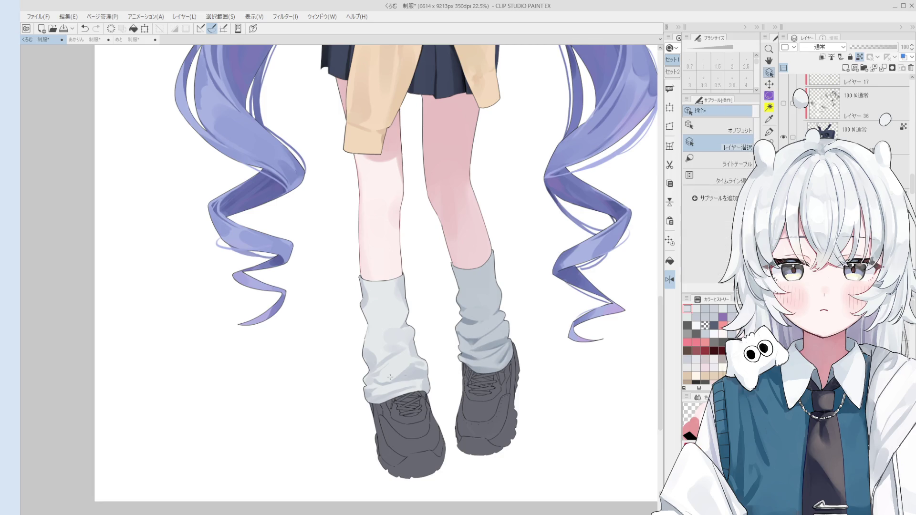
pyautogui.scroll(3, 363, 302)
pyautogui.press('b')
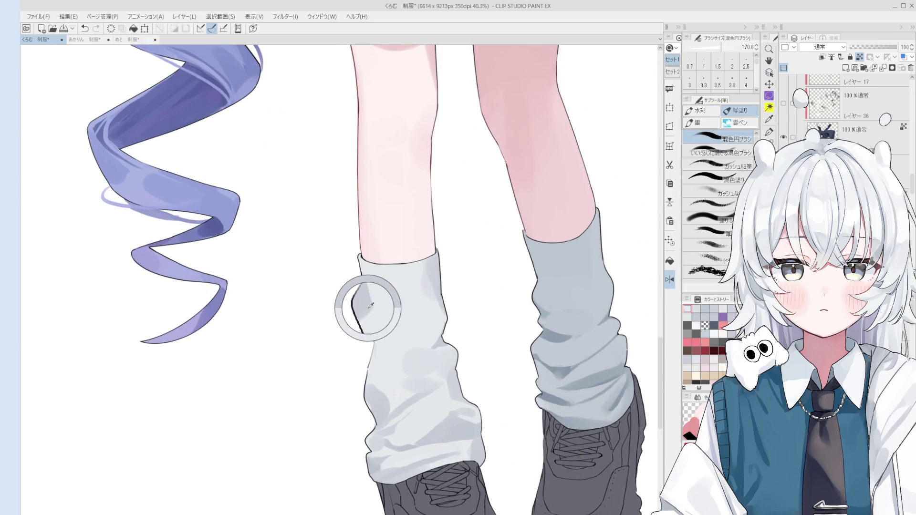
pyautogui.scroll(-2, 365, 307)
pyautogui.press('[')
pyautogui.press('[')
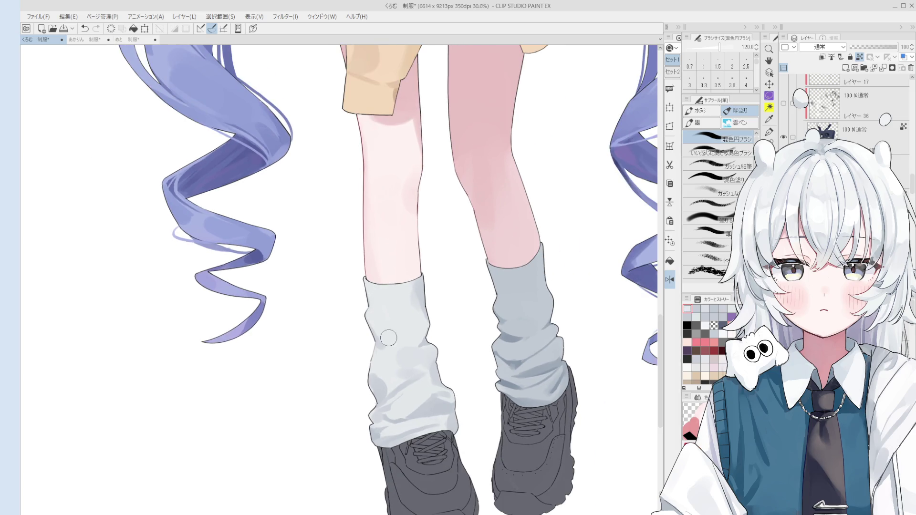
pyautogui.keyDown('alt'); pyautogui.click(376, 346); pyautogui.keyUp('alt')
pyautogui.press('[')
pyautogui.keyDown('alt'); pyautogui.click(403, 364); pyautogui.keyUp('alt')
pyautogui.keyDown('alt'); pyautogui.click(385, 350); pyautogui.keyUp('alt')
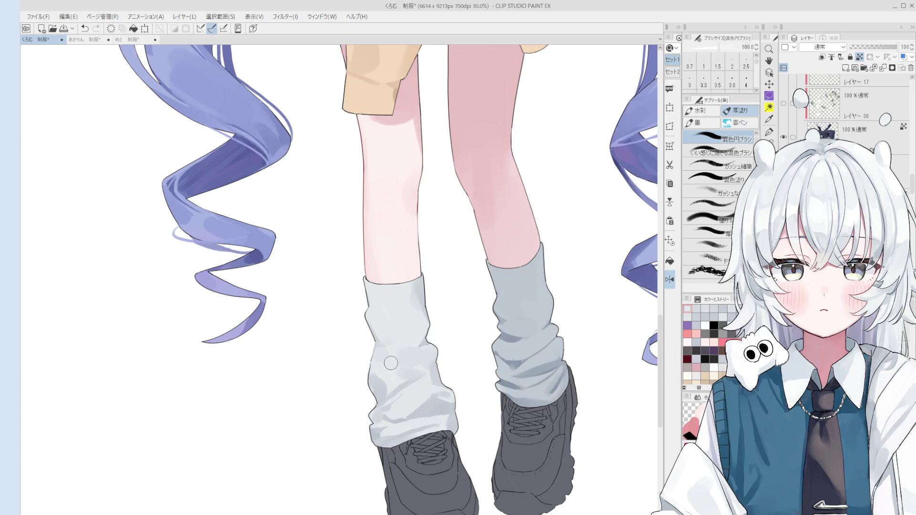
pyautogui.keyDown('alt'); pyautogui.click(411, 346); pyautogui.keyUp('alt')
pyautogui.keyDown('alt'); pyautogui.click(409, 348); pyautogui.keyUp('alt')
pyautogui.keyDown('alt'); pyautogui.click(406, 330); pyautogui.keyUp('alt')
# Brush soft grey shading onto the right leg warmer and soften the left one's shading.
pyautogui.scroll(-1, 406, 329)
pyautogui.press(']')
pyautogui.press(']')
pyautogui.press(']')
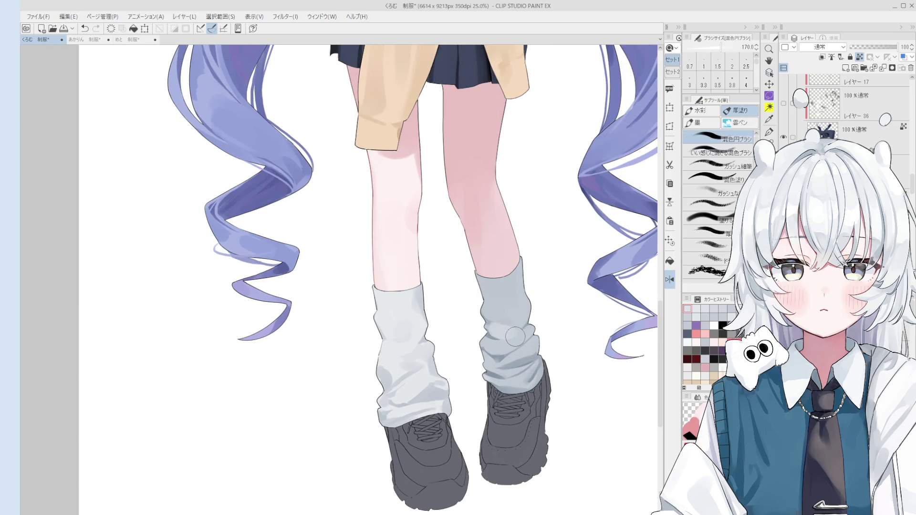
pyautogui.hotkey('ctrl', 'z')
pyautogui.scroll(1, 516, 336)
pyautogui.press('[')
pyautogui.press('[')
pyautogui.press('[')
pyautogui.press(']')
pyautogui.moveTo(522, 317); pyautogui.dragTo(506, 320)
pyautogui.scroll(-1, 516, 319)
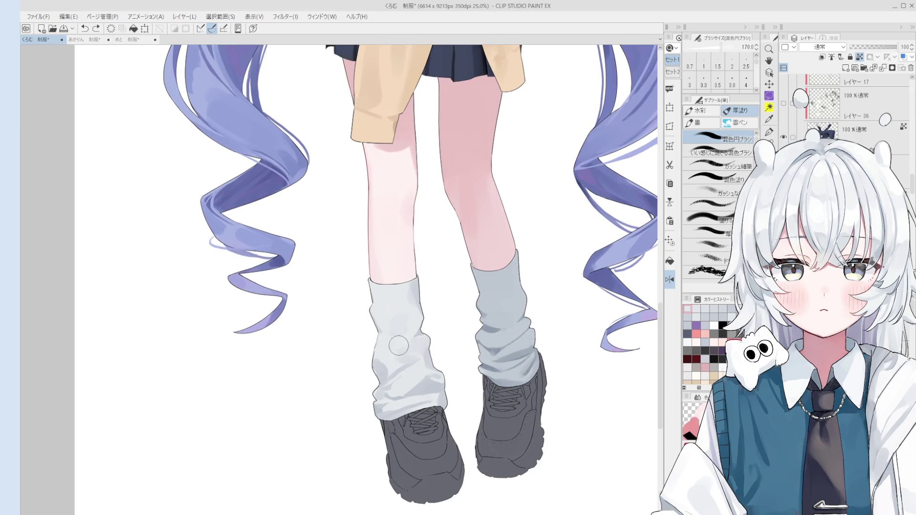
pyautogui.moveTo(403, 341); pyautogui.dragTo(412, 344)
# Resample shades from the left leg warmer and lightly repaint its folds.
pyautogui.click(398, 334)
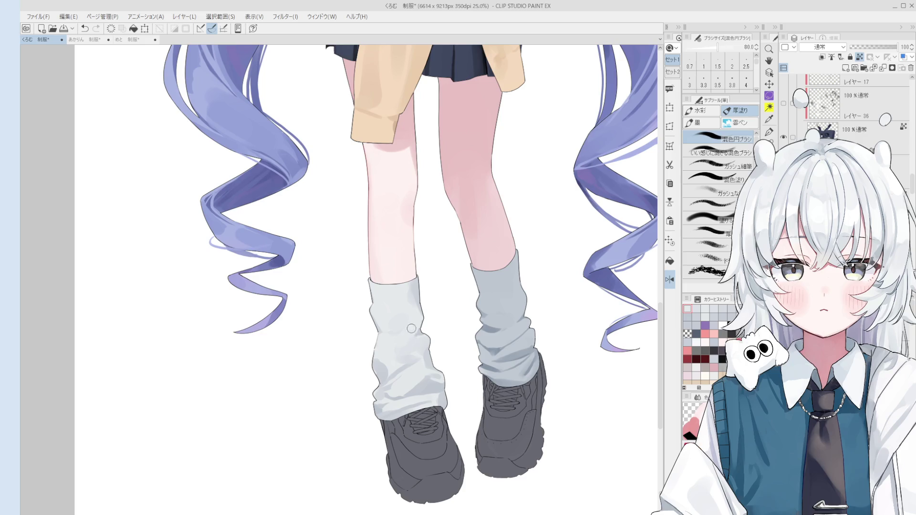
pyautogui.keyDown('alt'); pyautogui.click(384, 363); pyautogui.keyUp('alt')
pyautogui.scroll(1, 379, 365)
pyautogui.keyDown('alt'); pyautogui.click(374, 324); pyautogui.keyUp('alt')
pyautogui.moveTo(377, 360)
pyautogui.mouseDown()
pyautogui.moveTo(421, 378)
pyautogui.moveTo(408, 366)
pyautogui.mouseUp()
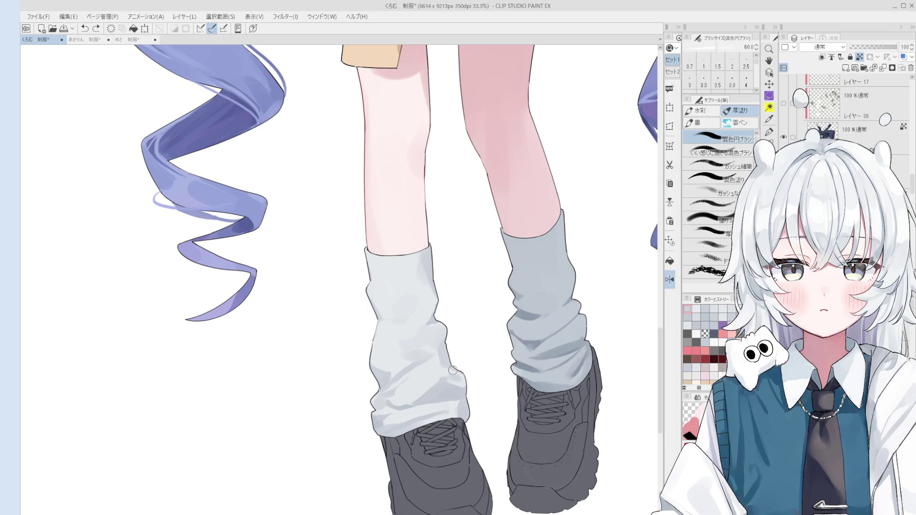
pyautogui.press('o')
pyautogui.click(483, 422)
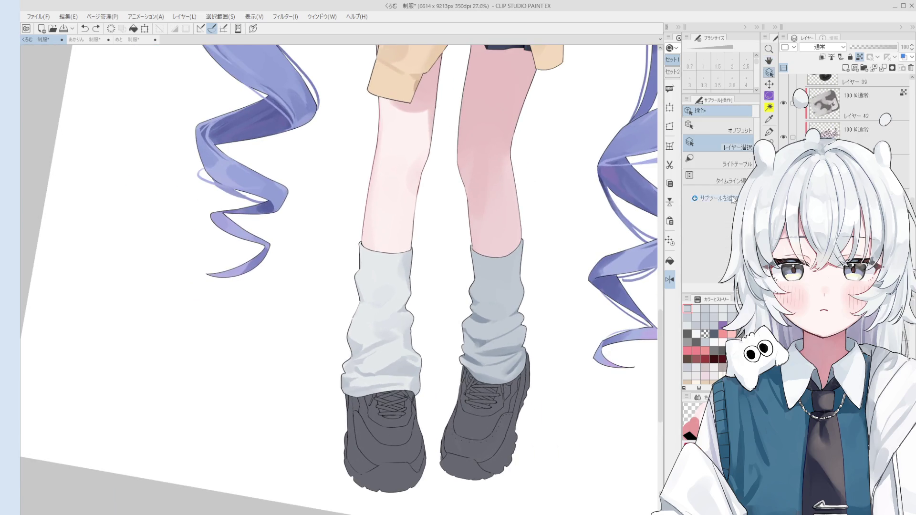
# Zoom out to review the whole figure on the sneaker layer, then select the Fill tool.
pyautogui.scroll(-2, 515, 241)
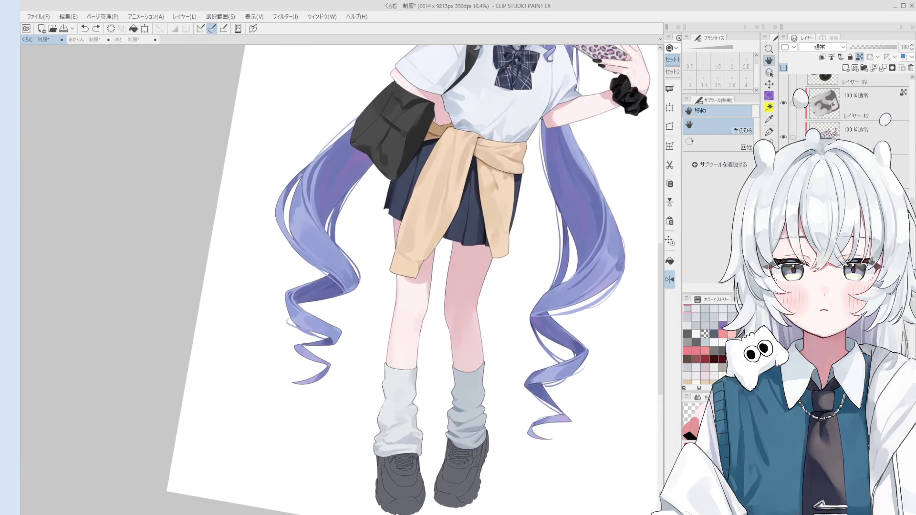
pyautogui.press('e')
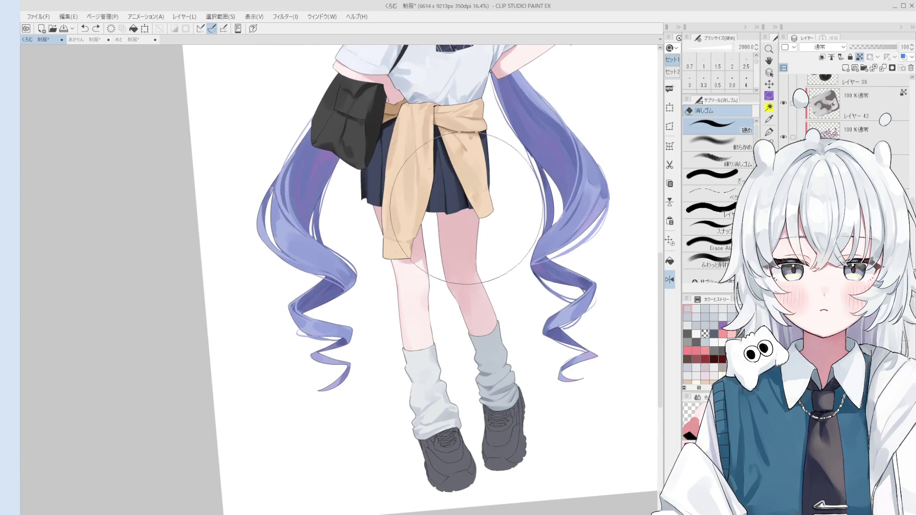
pyautogui.scroll(-4, 444, 225)
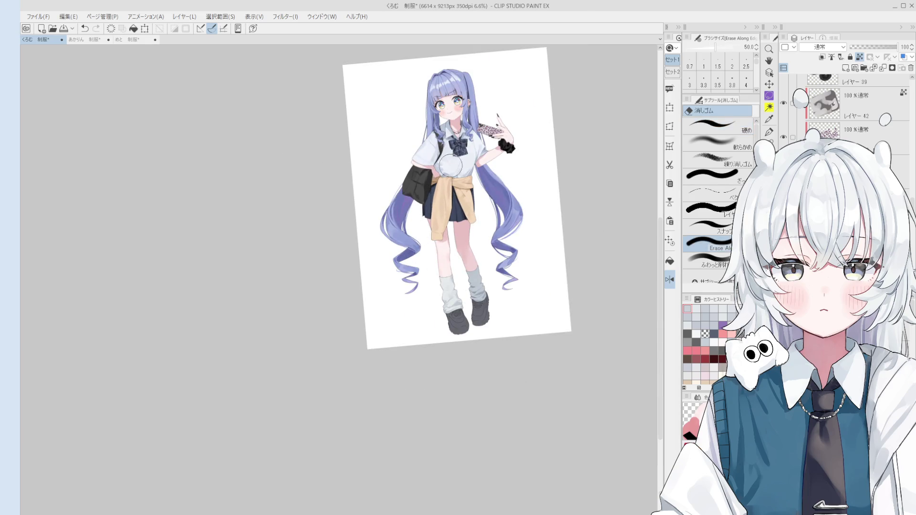
pyautogui.press('e')
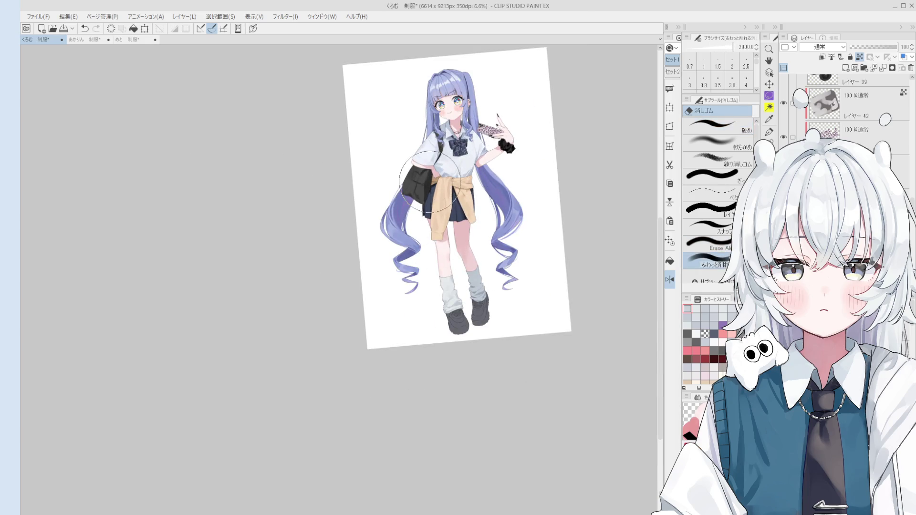
pyautogui.press('h')
pyautogui.scroll(1, 528, 314)
pyautogui.scroll(3, 528, 314)
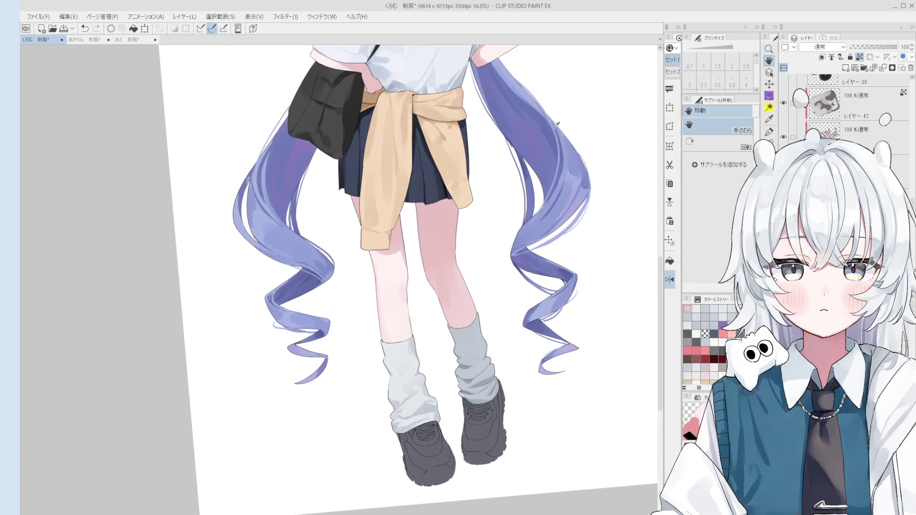
pyautogui.press('b')
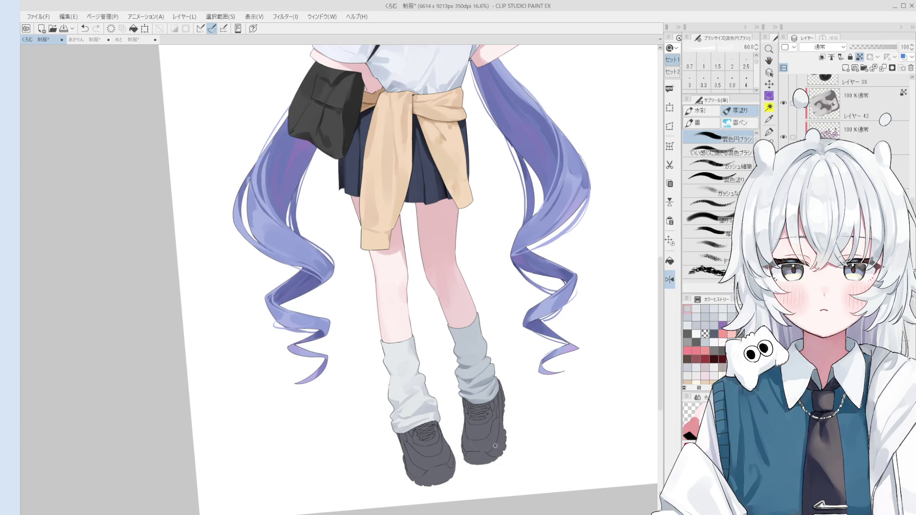
pyautogui.scroll(1, 495, 446)
pyautogui.click(670, 261)
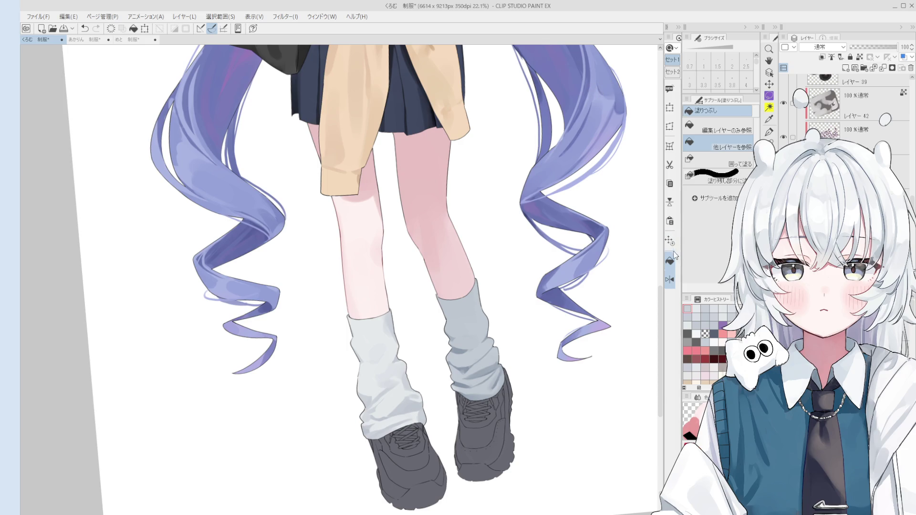
pyautogui.scroll(2, 497, 412)
# Fill the right shoe's lace strips and the loop beside the eyelet blue.
pyautogui.click(475, 411)
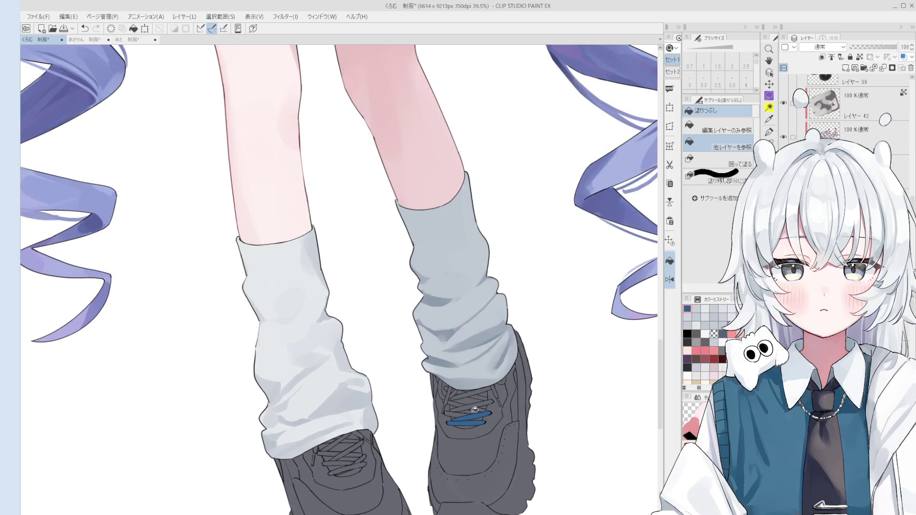
pyautogui.click(463, 407)
pyautogui.scroll(2, 462, 407)
pyautogui.click(465, 384)
pyautogui.click(437, 384)
pyautogui.click(424, 373)
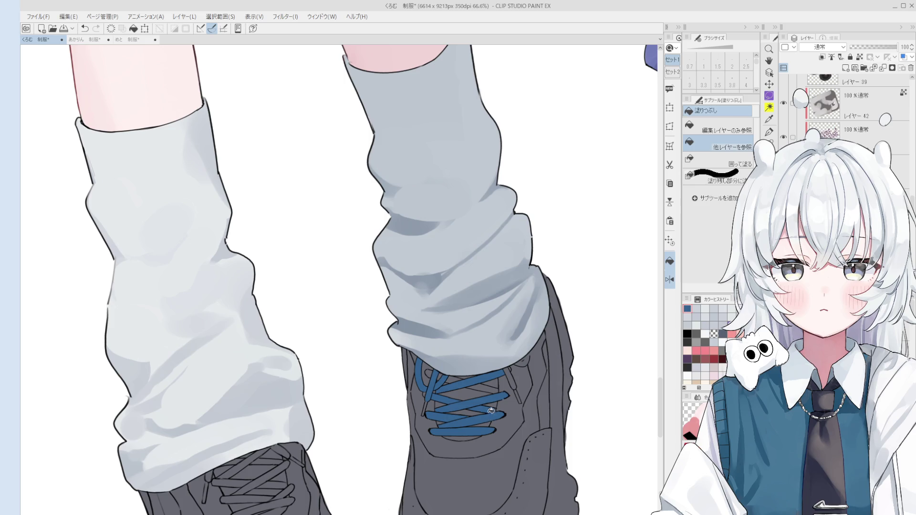
# On the lace layer, erase stray grey around the lace tip and extend it in blue.
pyautogui.scroll(2, 505, 391)
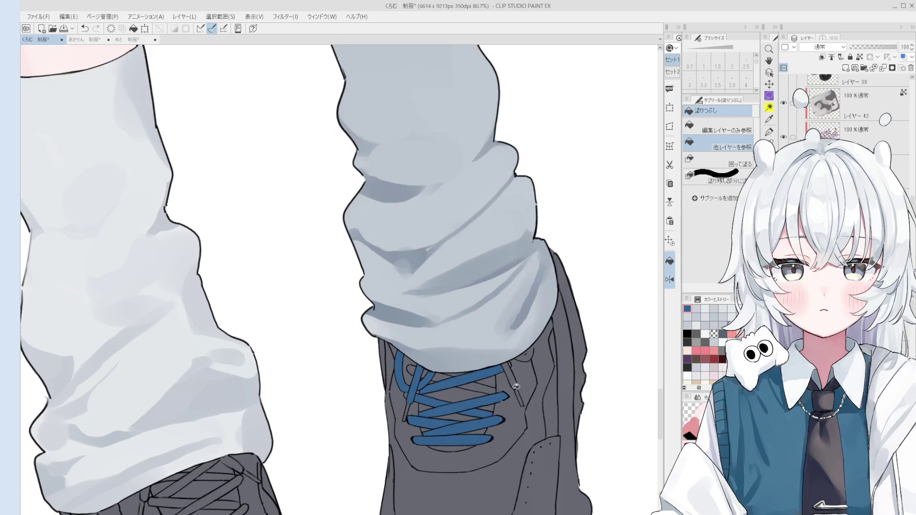
pyautogui.scroll(3, 515, 385)
pyautogui.keyDown('ctrl'); pyautogui.keyDown('shift'); pyautogui.click(503, 388); pyautogui.keyUp('shift'); pyautogui.keyUp('ctrl')
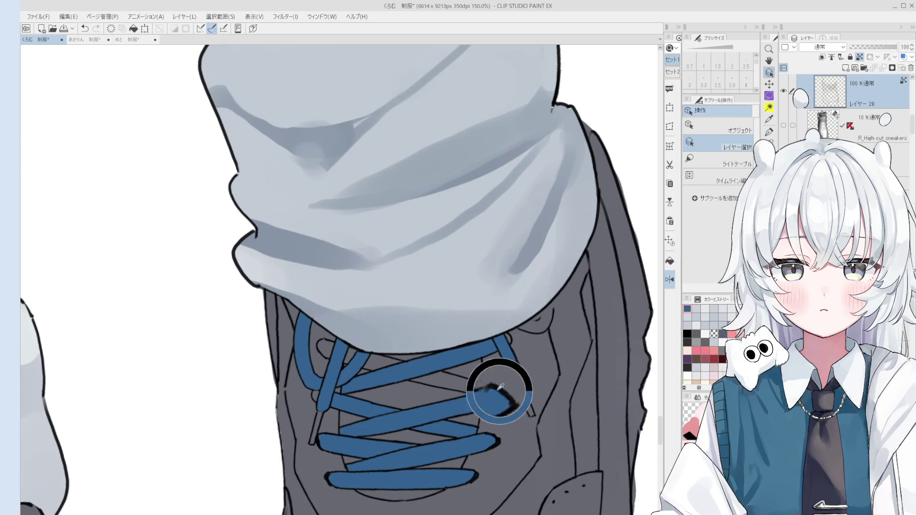
pyautogui.press('e')
pyautogui.press('[')
pyautogui.press('[')
pyautogui.press('[')
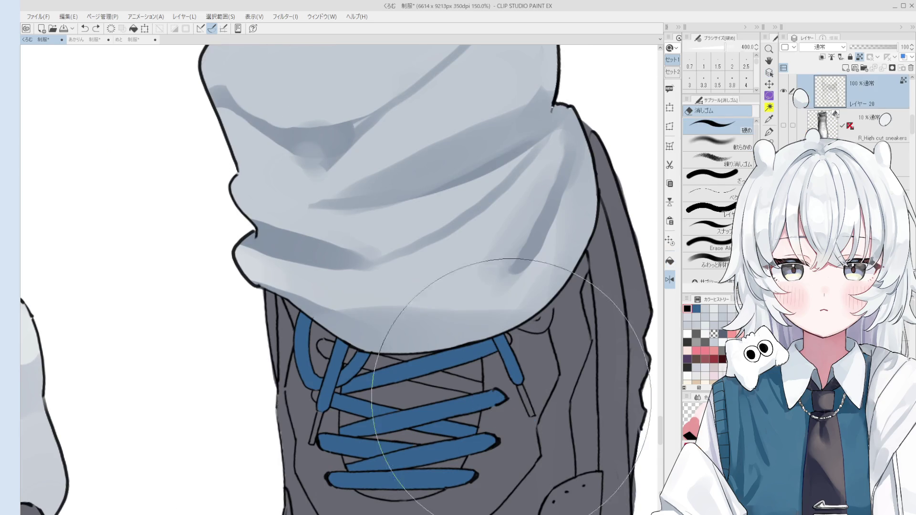
pyautogui.moveTo(530, 411); pyautogui.dragTo(511, 400)
pyautogui.keyDown('alt'); pyautogui.click(492, 388); pyautogui.keyUp('alt')
pyautogui.press('p')
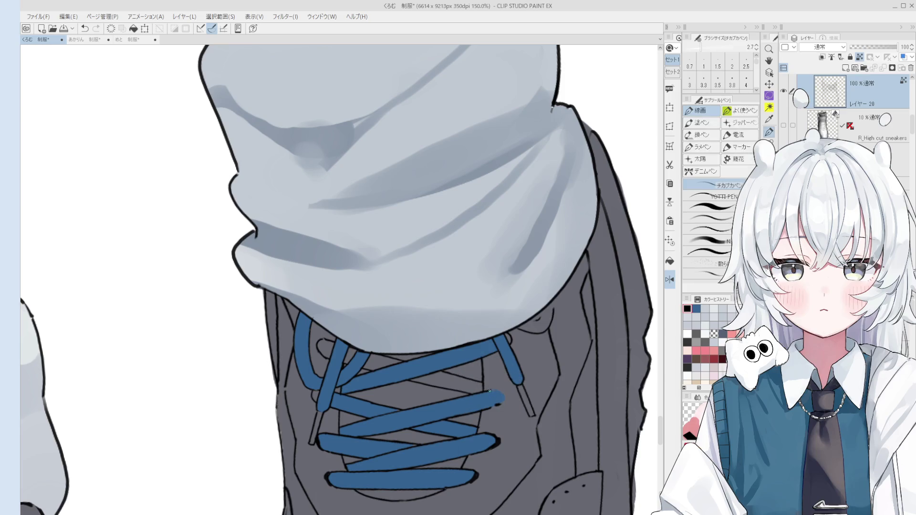
pyautogui.moveTo(500, 396); pyautogui.dragTo(491, 392)
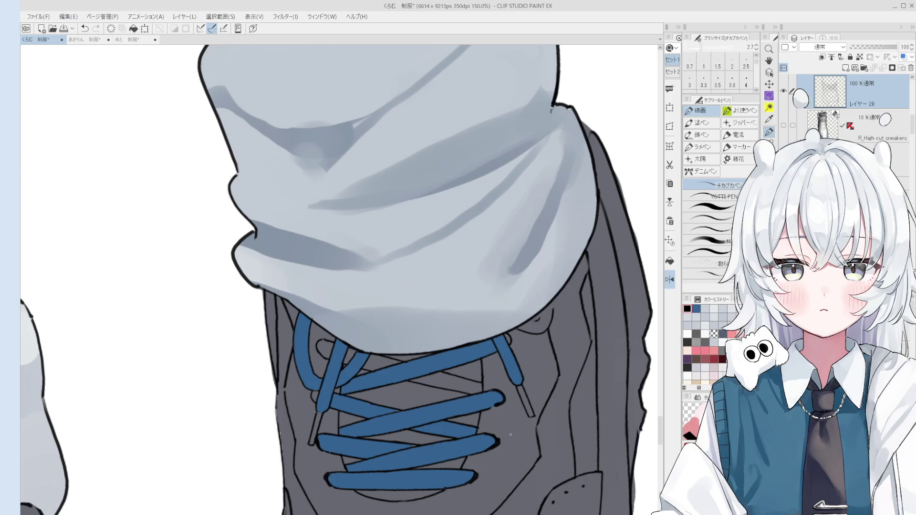
# Tidy the lace edges with a smaller eraser, tilting and then straightening the view.
pyautogui.scroll(5, 511, 435)
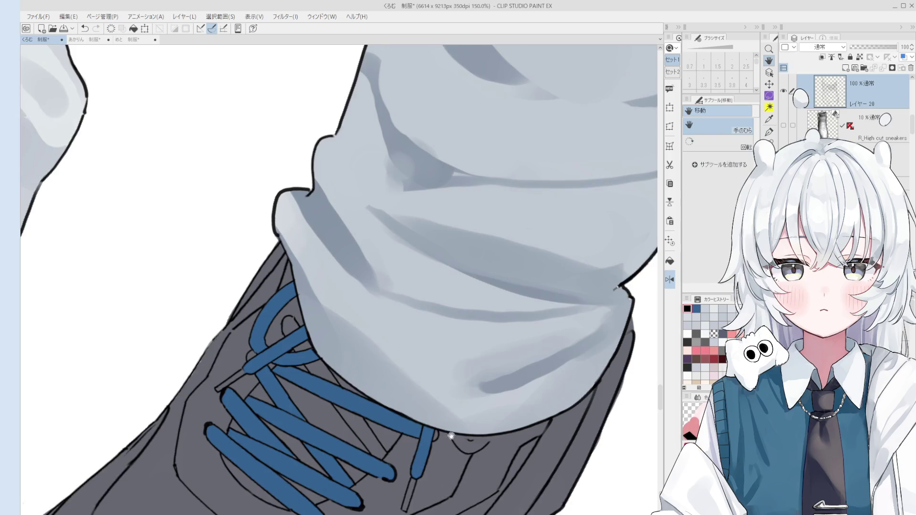
pyautogui.press('e')
pyautogui.press('[')
pyautogui.press('[')
pyautogui.press('[')
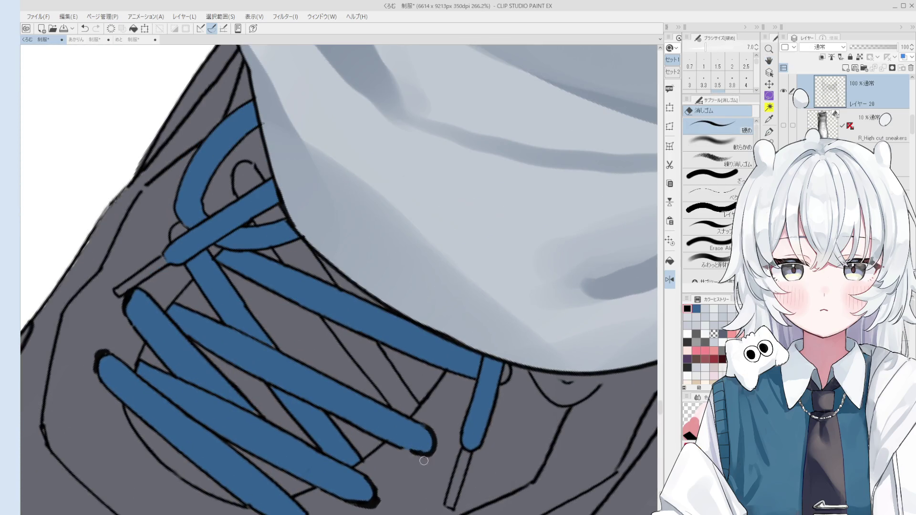
pyautogui.press('-')
pyautogui.press('^')
pyautogui.press('^')
pyautogui.press('^')
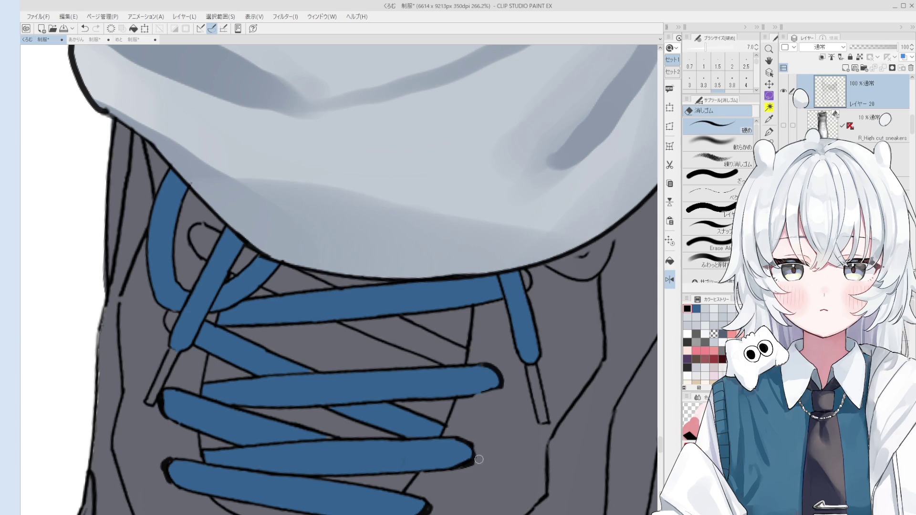
pyautogui.scroll(-1, 482, 450)
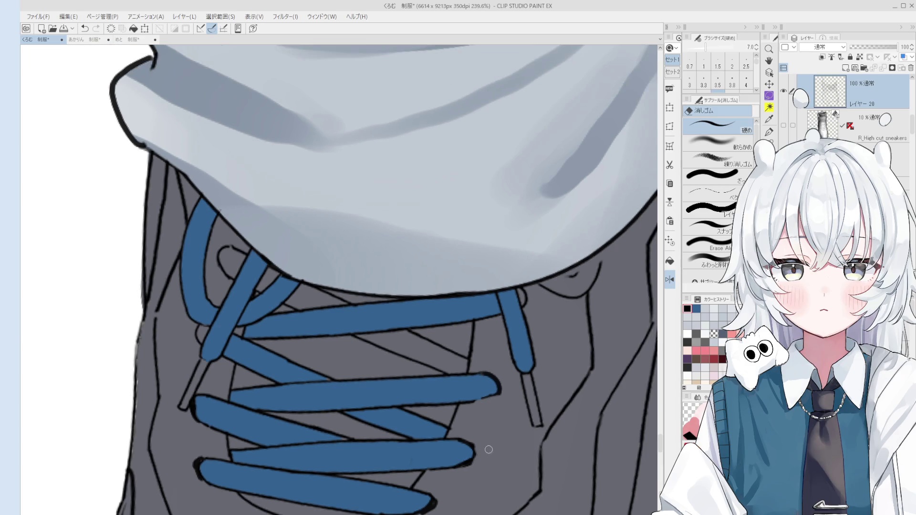
pyautogui.scroll(-2, 470, 438)
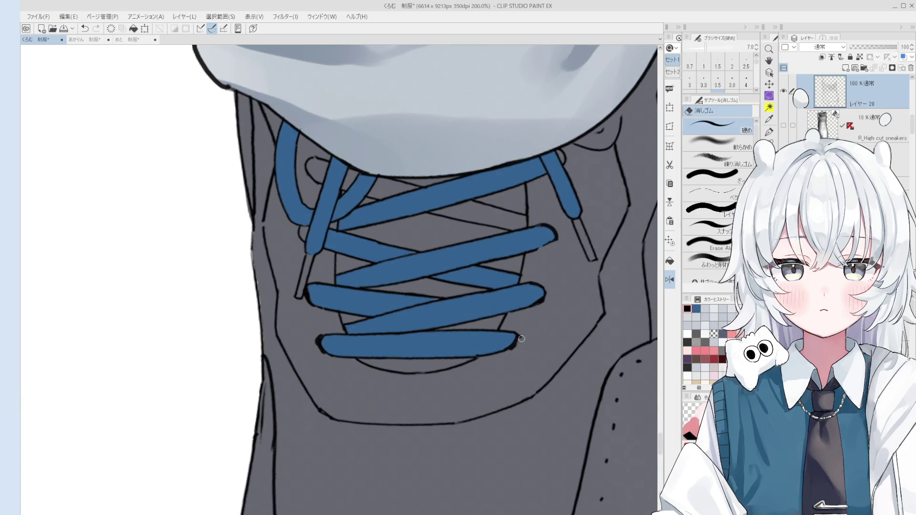
pyautogui.hscroll(-3, 478, 389)
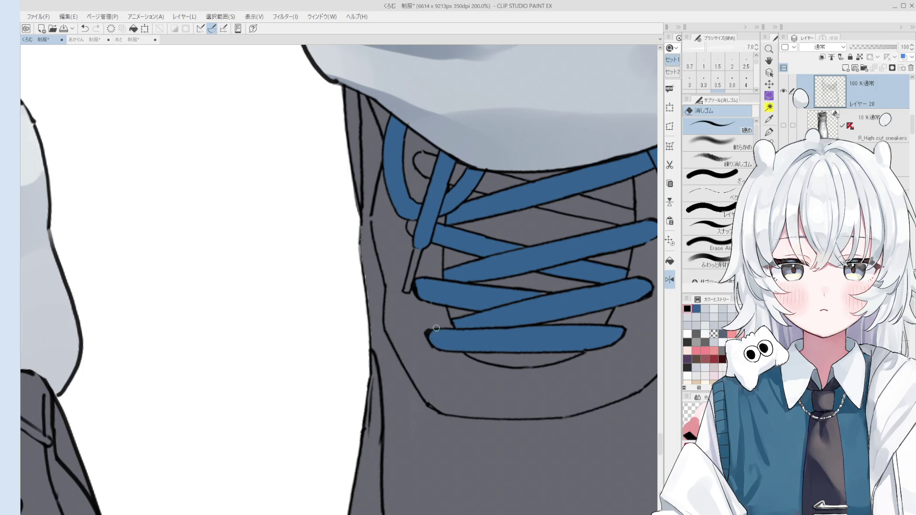
pyautogui.scroll(-4, 421, 341)
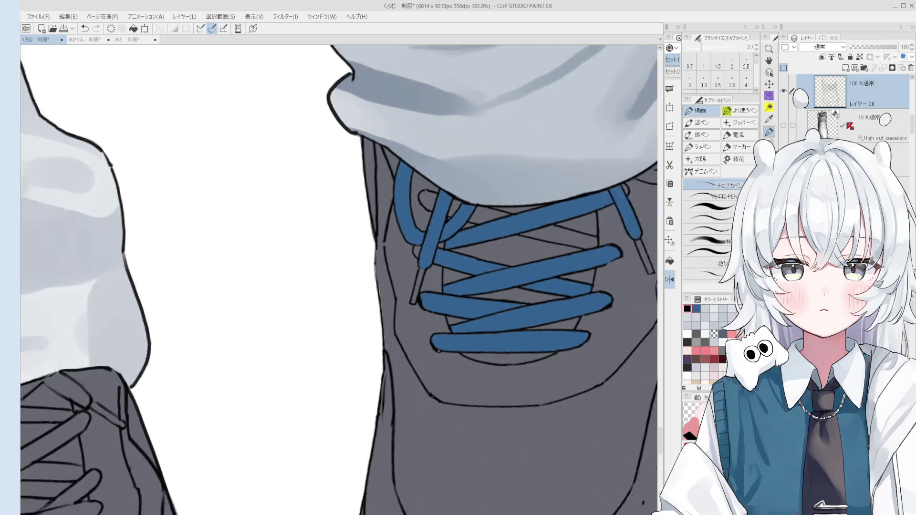
pyautogui.scroll(3, 425, 320)
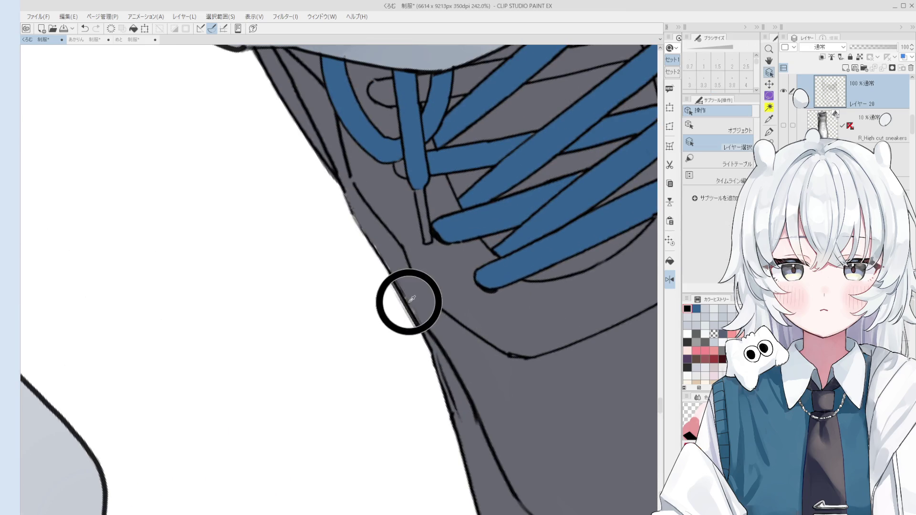
pyautogui.scroll(1, 405, 305)
pyautogui.press(']')
pyautogui.press(']')
pyautogui.press(']')
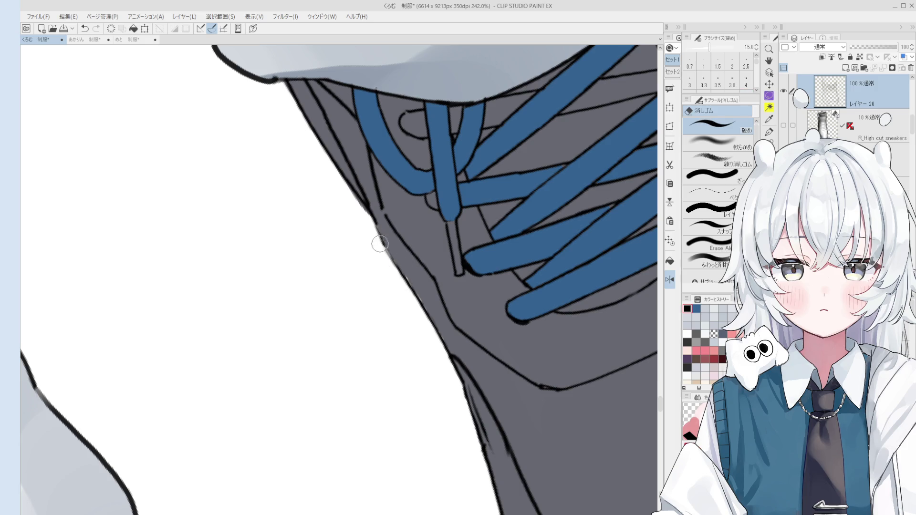
# Touch up the lace edges, alternating between fine and thick pens and the eraser.
pyautogui.press('p')
pyautogui.scroll(-1, 382, 236)
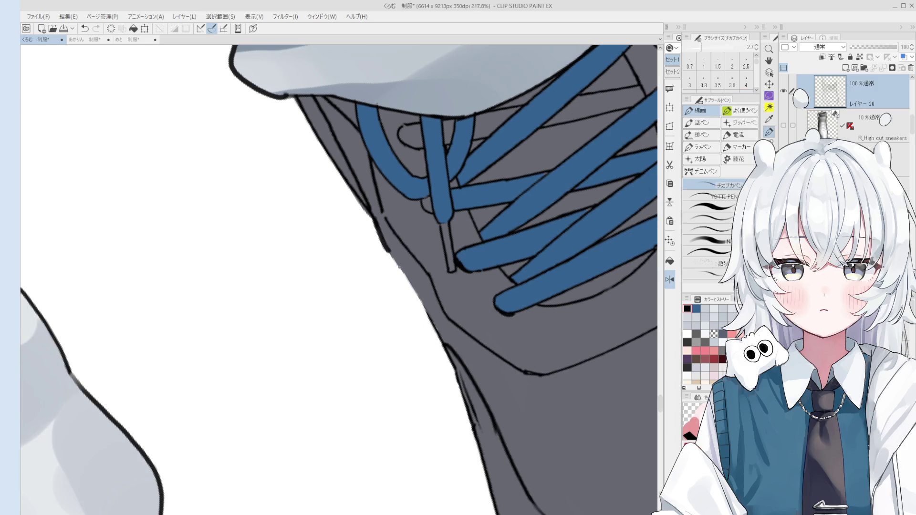
pyautogui.press('e')
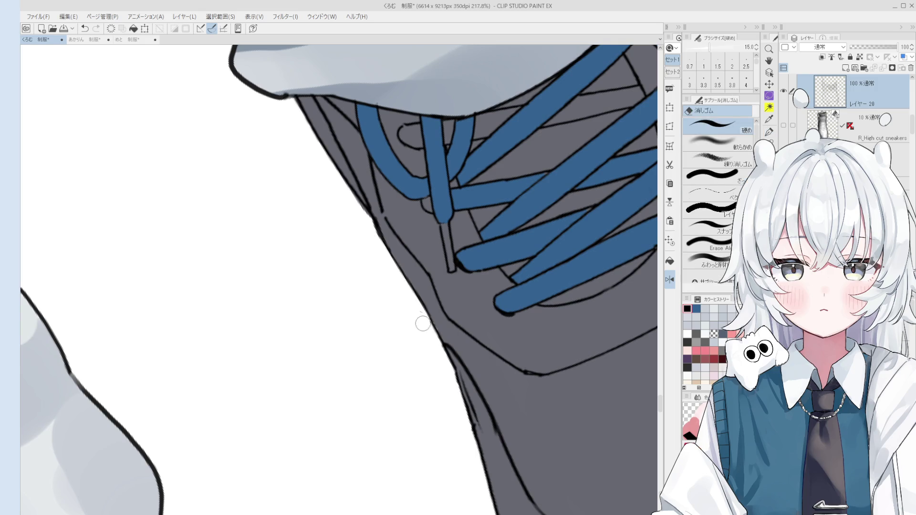
pyautogui.scroll(-2, 422, 321)
pyautogui.press('p')
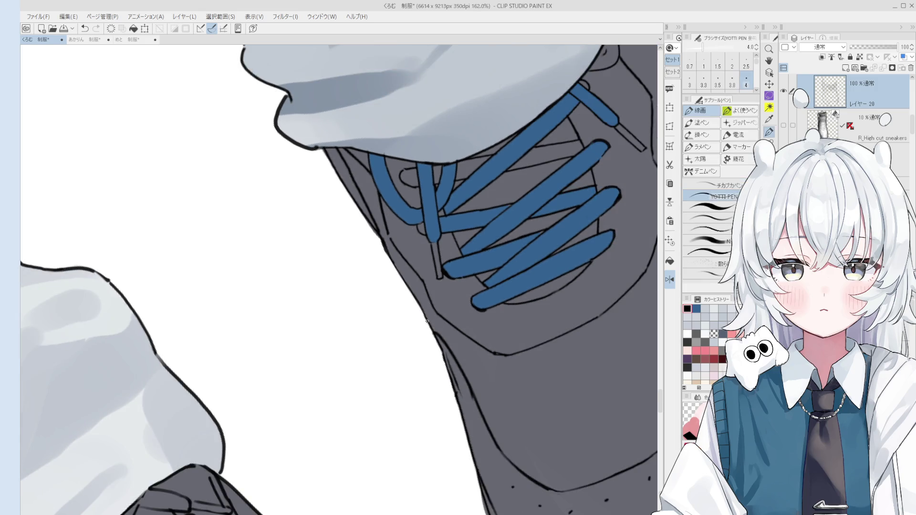
pyautogui.press('p')
pyautogui.scroll(-3, 427, 317)
pyautogui.scroll(2, 404, 343)
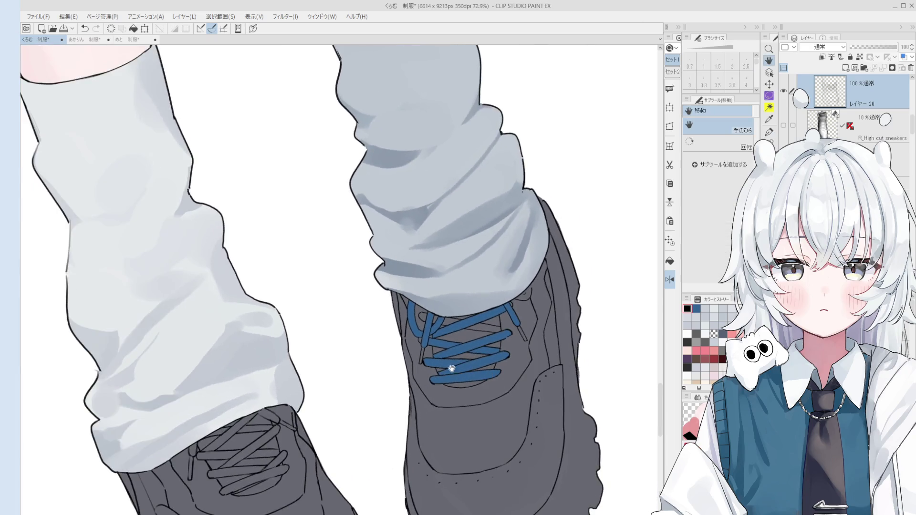
pyautogui.press('e')
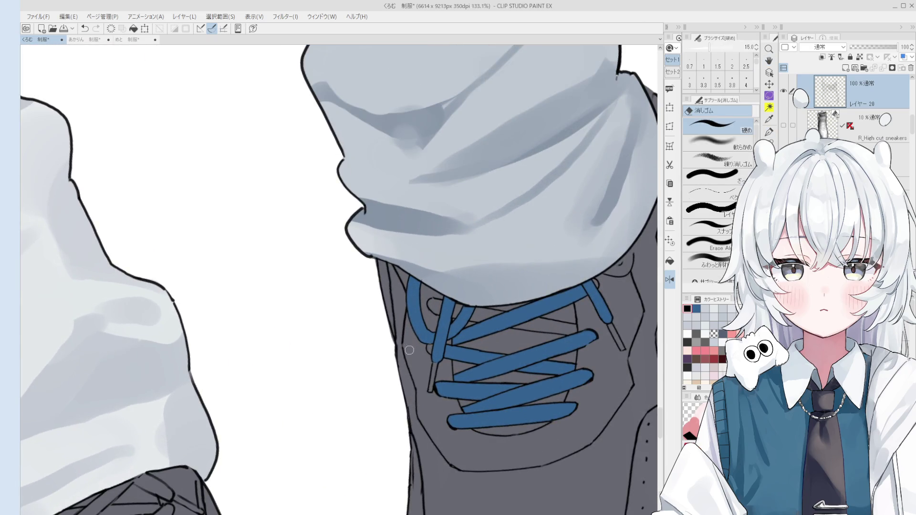
pyautogui.scroll(-3, 409, 350)
# Paint over the left lace end's tip in blue with a small blending brush.
pyautogui.press('h')
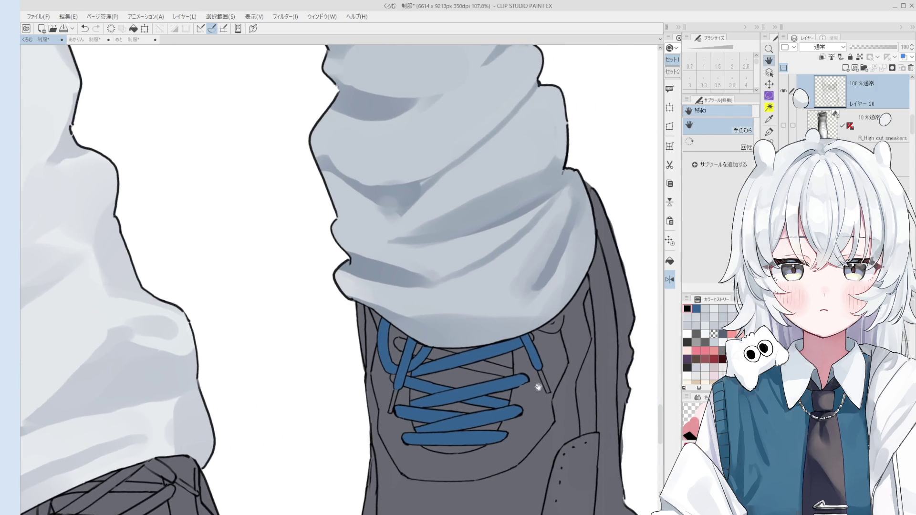
pyautogui.press('b')
pyautogui.scroll(3, 538, 387)
pyautogui.keyDown('alt'); pyautogui.click(515, 337); pyautogui.keyUp('alt')
pyautogui.press('[')
pyautogui.press('[')
pyautogui.press('[')
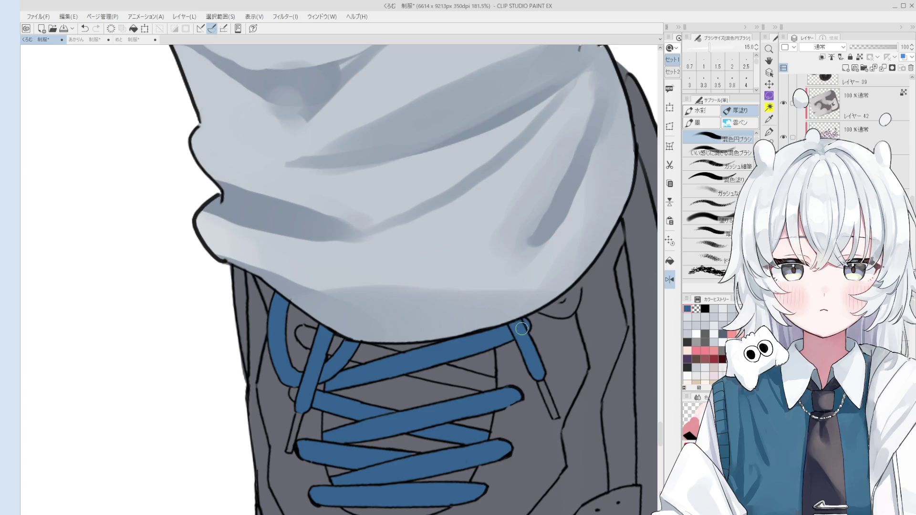
pyautogui.press('[')
pyautogui.press('[')
pyautogui.press('[')
pyautogui.scroll(1, 534, 328)
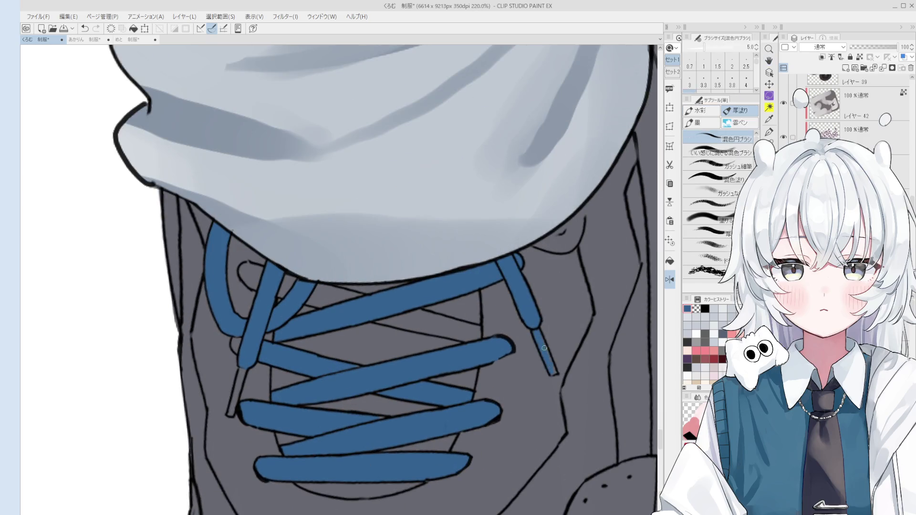
pyautogui.scroll(-1, 553, 372)
pyautogui.scroll(2, 436, 372)
pyautogui.press(']')
pyautogui.press(']')
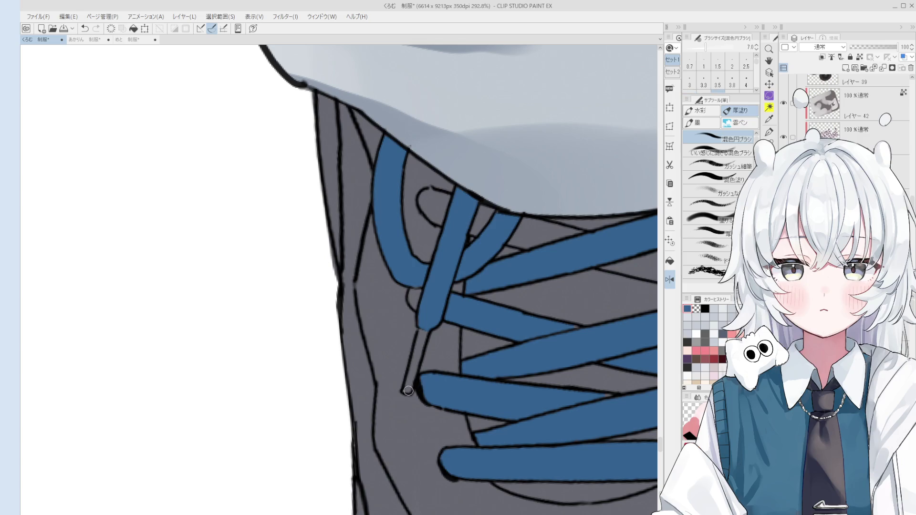
pyautogui.moveTo(415, 363); pyautogui.dragTo(424, 334)
# Frame the whole shoe and fill the grey gap inside the lace loop with blue.
pyautogui.press(']')
pyautogui.press(']')
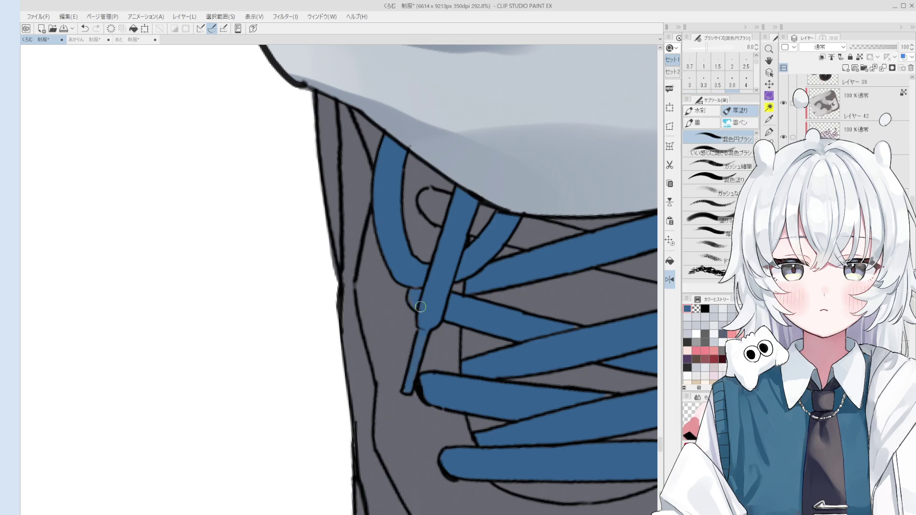
pyautogui.scroll(-3, 462, 276)
pyautogui.press(']')
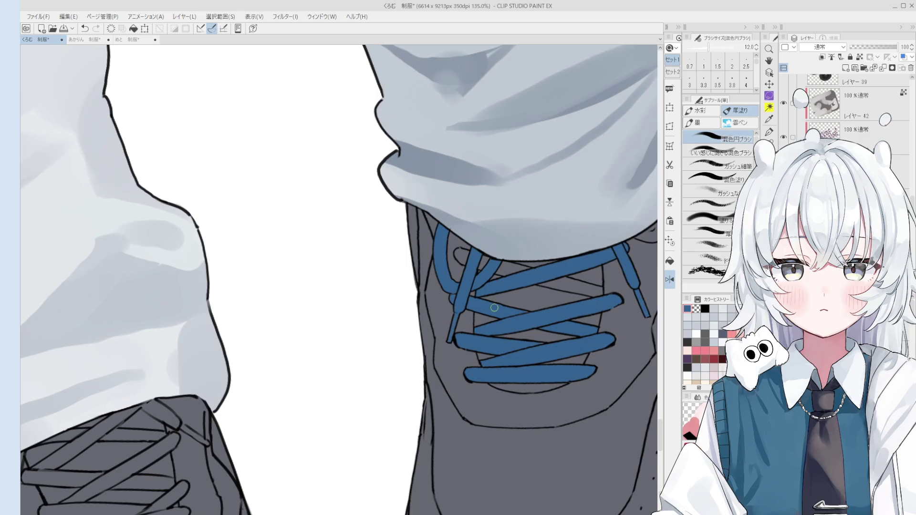
pyautogui.moveTo(513, 259); pyautogui.dragTo(490, 299)
pyautogui.press('g')
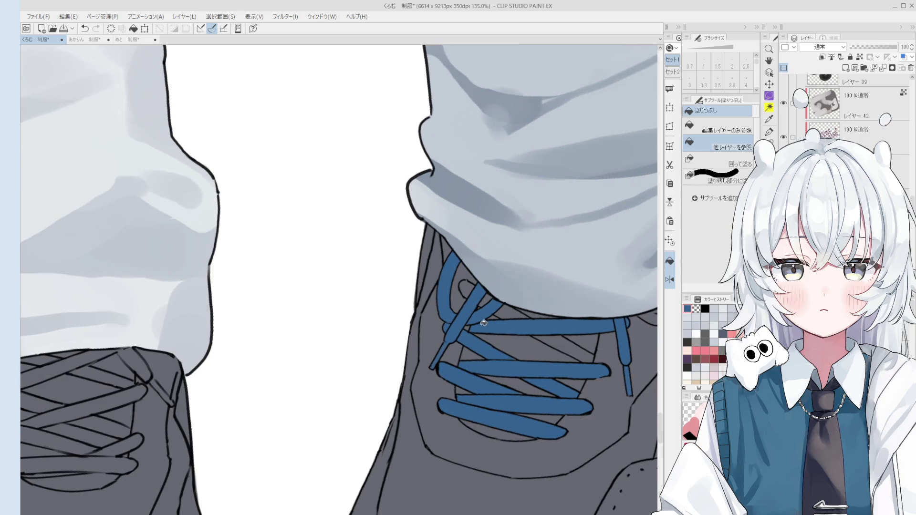
pyautogui.click(474, 284)
pyautogui.scroll(-3, 512, 295)
# Zoom in and ink a darker line along the top of the lace loop with the pen.
pyautogui.scroll(2, 525, 324)
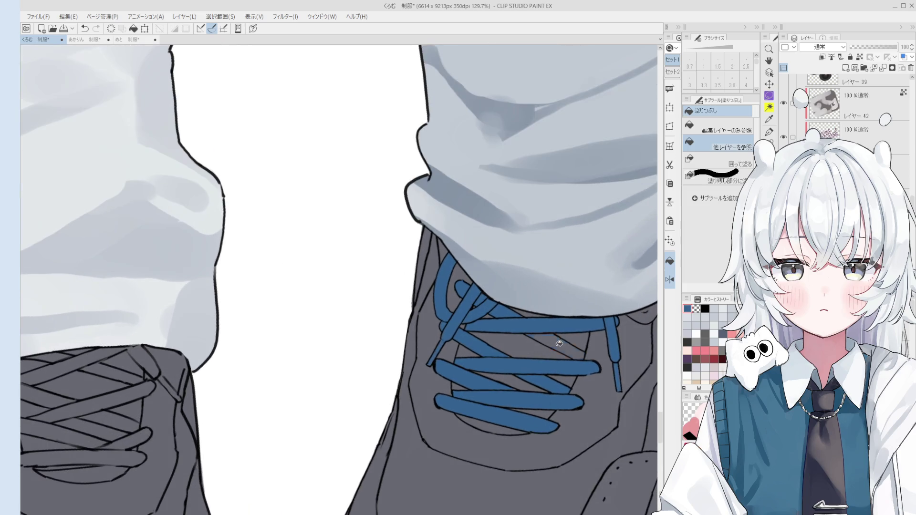
pyautogui.press('b')
pyautogui.press(']')
pyautogui.scroll(2, 499, 311)
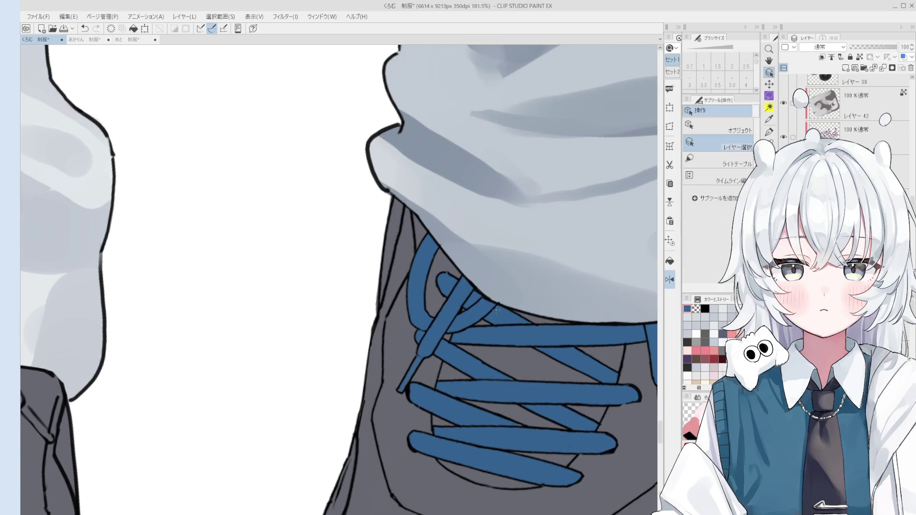
pyautogui.press('e')
pyautogui.scroll(1, 543, 284)
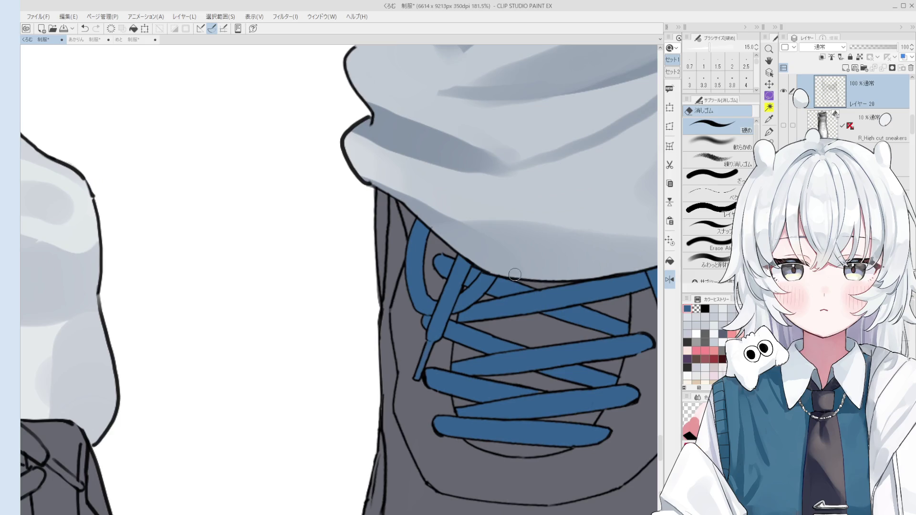
pyautogui.scroll(6, 442, 274)
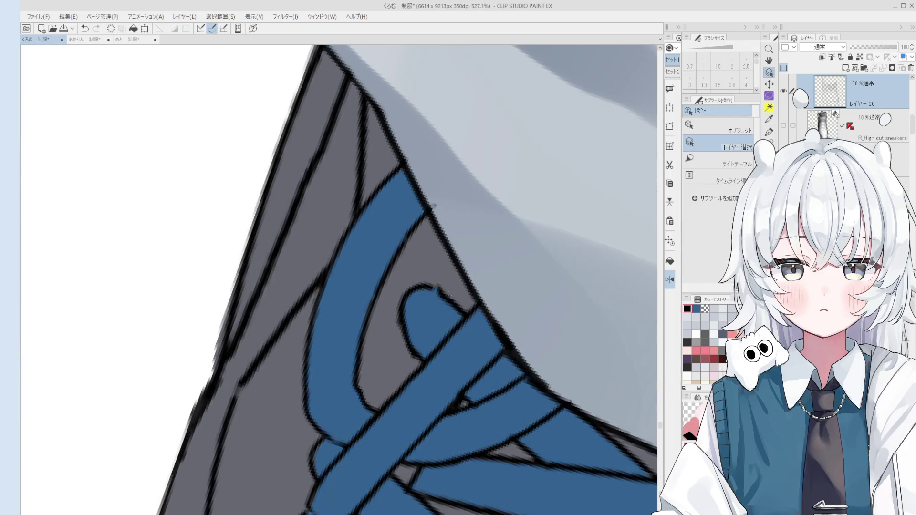
pyautogui.press('p')
pyautogui.moveTo(425, 287); pyautogui.dragTo(458, 306)
# Erase and redo the lace-loop outline, then select the leg warmer layer with brush size 25.
pyautogui.scroll(-1, 450, 302)
pyautogui.press('e')
pyautogui.press('p')
pyautogui.press('e')
pyautogui.scroll(-3, 431, 304)
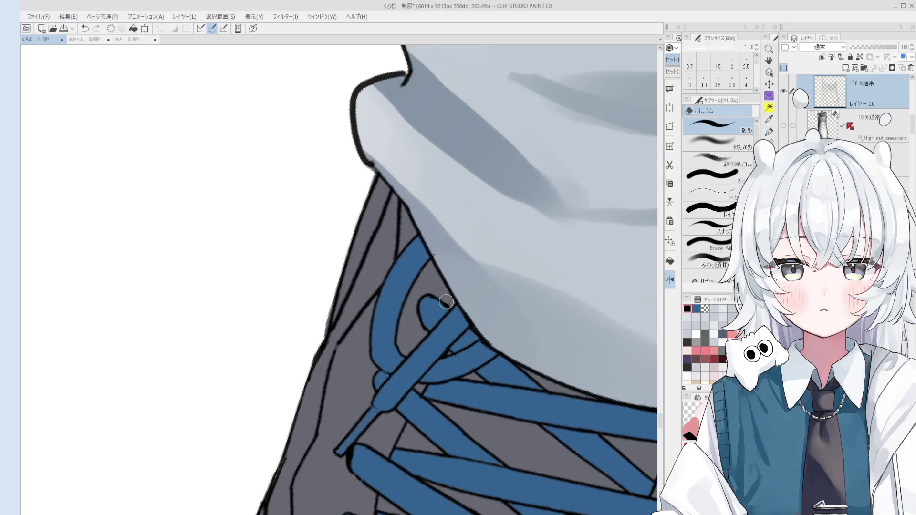
pyautogui.scroll(1, 536, 307)
pyautogui.scroll(1, 534, 301)
pyautogui.scroll(2, 435, 233)
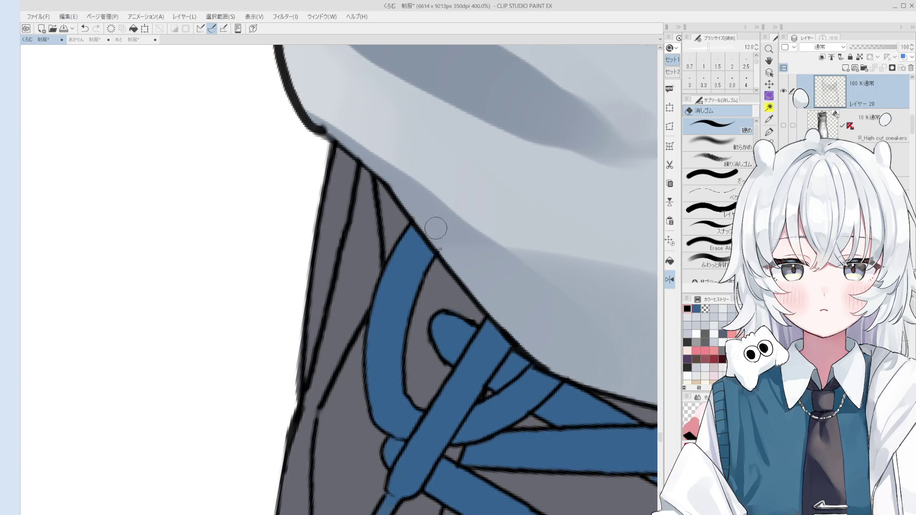
pyautogui.keyDown('ctrl'); pyautogui.keyDown('shift'); pyautogui.click(441, 243); pyautogui.keyUp('shift'); pyautogui.keyUp('ctrl')
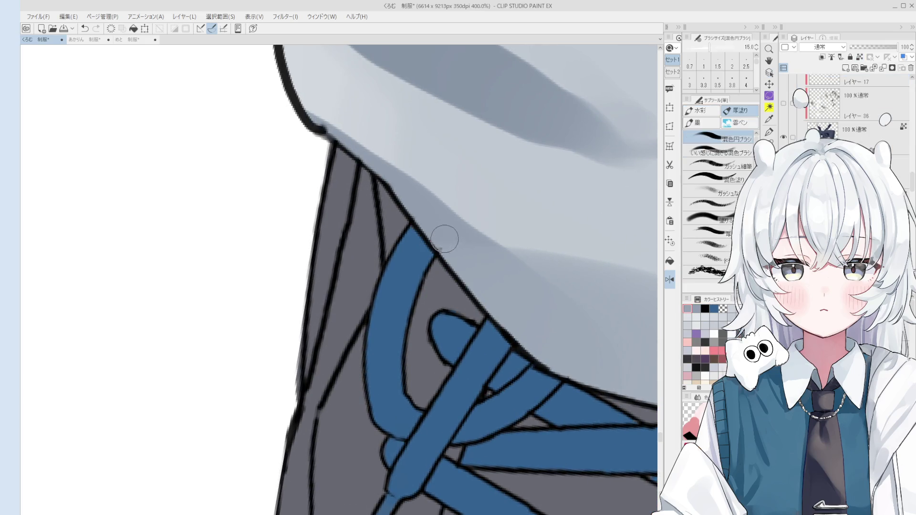
pyautogui.scroll(-1, 438, 226)
pyautogui.press(']')
pyautogui.press(']')
pyautogui.press(']')
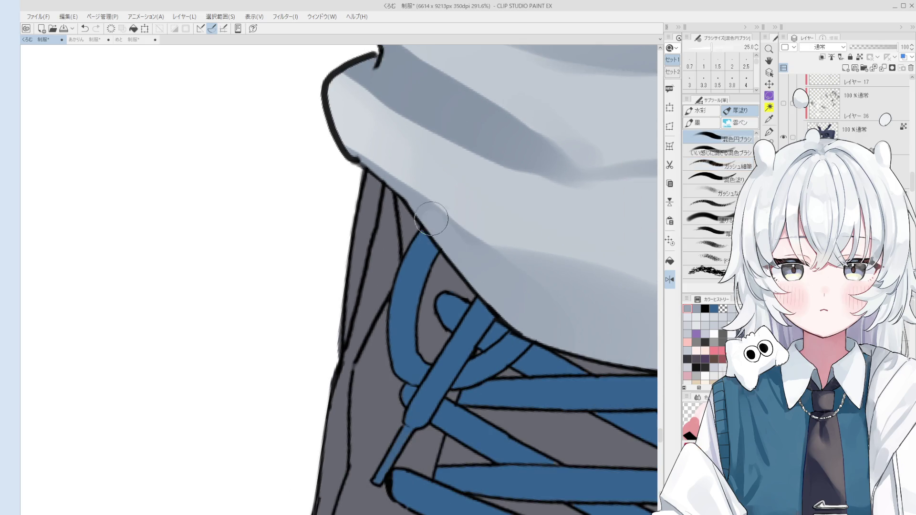
pyautogui.scroll(-2, 438, 224)
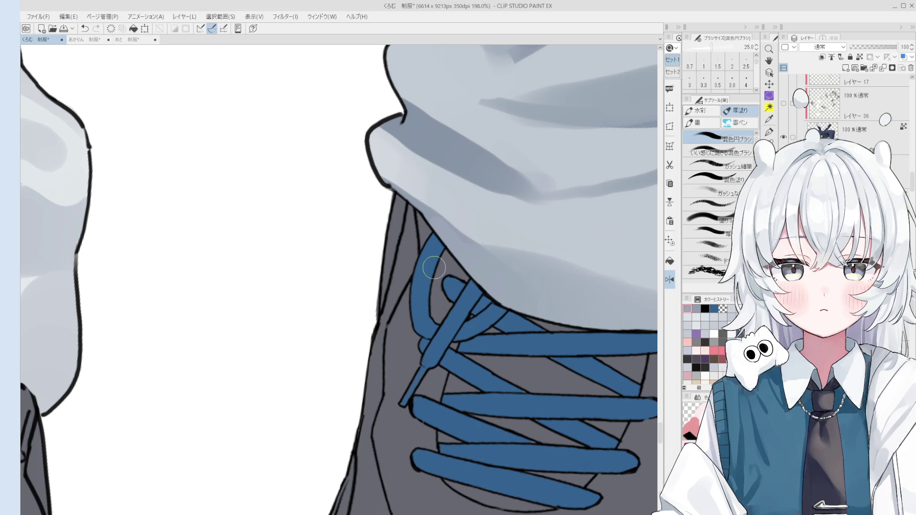
# Save the drawing, select the lace colour layer and tilt the view so the laces angle up-right.
pyautogui.hotkey('ctrl', 's')
pyautogui.click(433, 268)
pyautogui.scroll(-3, 434, 268)
pyautogui.scroll(4, 505, 378)
pyautogui.keyDown('ctrl'); pyautogui.keyDown('shift'); pyautogui.click(505, 378); pyautogui.keyUp('shift'); pyautogui.keyUp('ctrl')
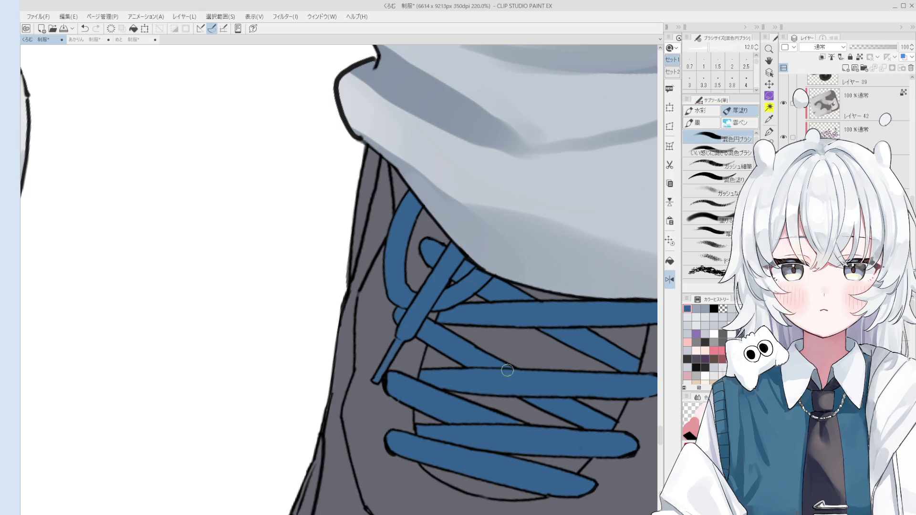
pyautogui.scroll(-1, 532, 397)
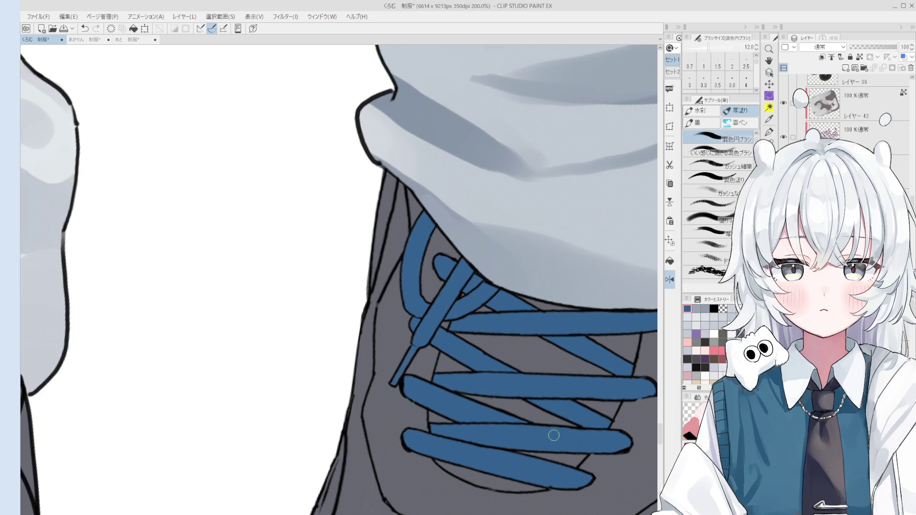
pyautogui.moveTo(514, 379)
pyautogui.mouseDown()
pyautogui.moveTo(493, 377)
pyautogui.moveTo(556, 375)
pyautogui.moveTo(550, 378)
pyautogui.mouseUp()
pyautogui.scroll(3, 343, 333)
# Set up the Eraser to erase along edges, zoomed in on the right sneaker's laces.
pyautogui.press('e')
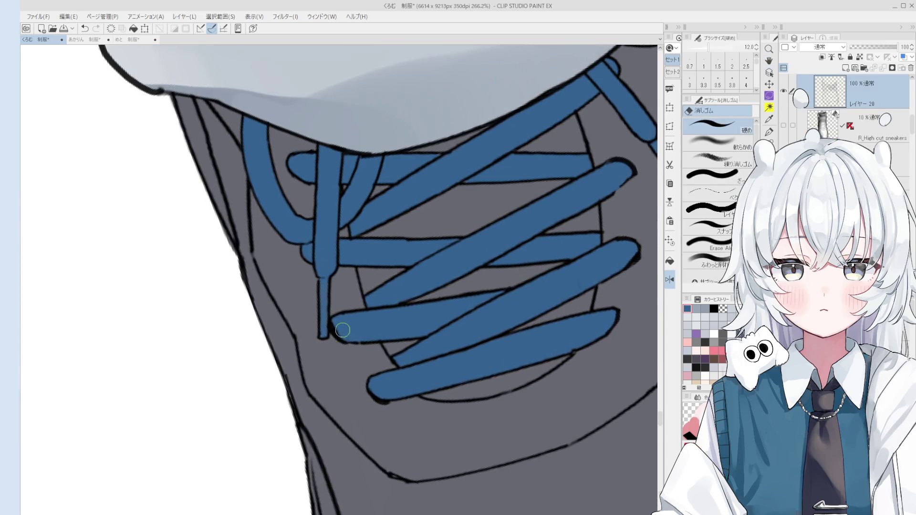
pyautogui.press('b')
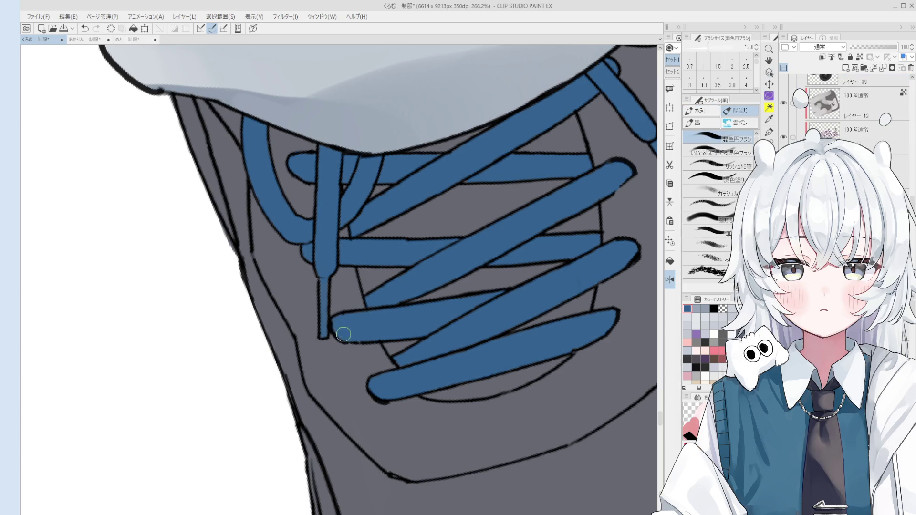
pyautogui.scroll(-1, 412, 325)
pyautogui.moveTo(530, 354)
pyautogui.mouseDown()
pyautogui.moveTo(330, 432)
pyautogui.moveTo(348, 424)
pyautogui.mouseUp()
pyautogui.scroll(4, 349, 424)
pyautogui.press('e')
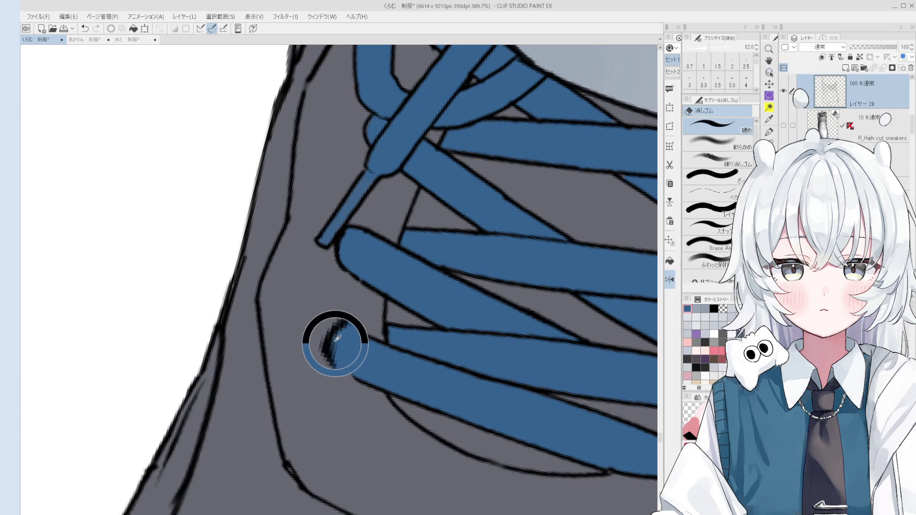
pyautogui.scroll(2, 337, 351)
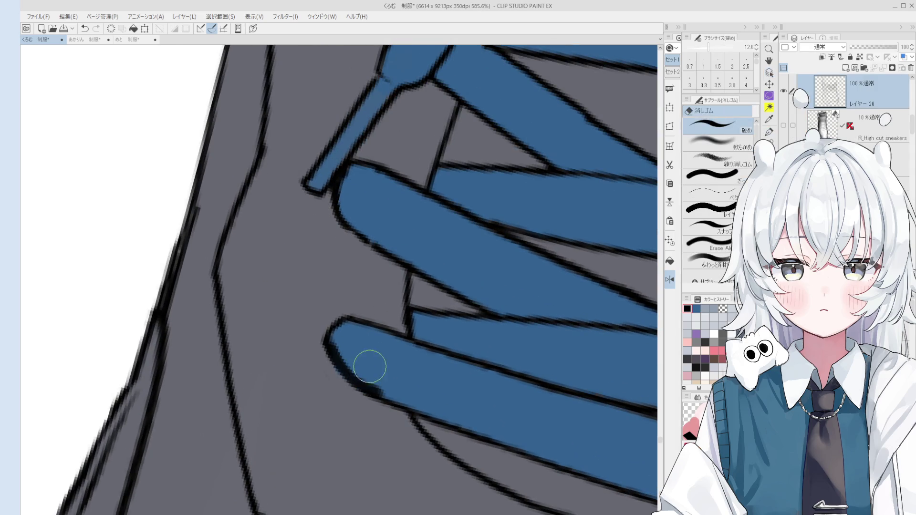
pyautogui.scroll(-3, 354, 362)
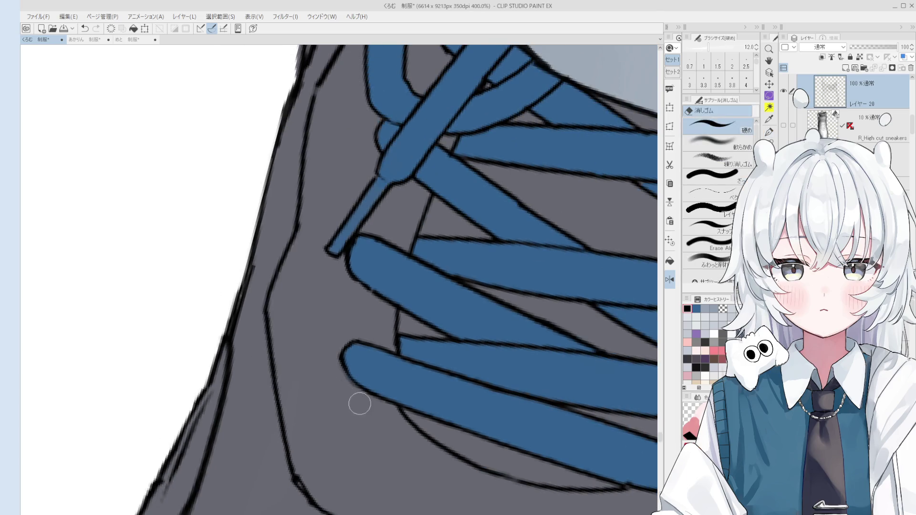
pyautogui.scroll(-3, 447, 391)
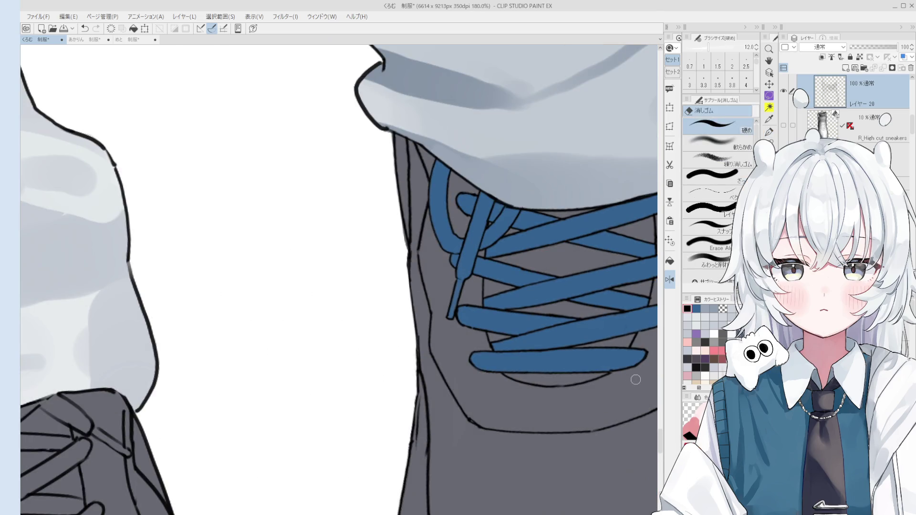
pyautogui.scroll(2, 638, 386)
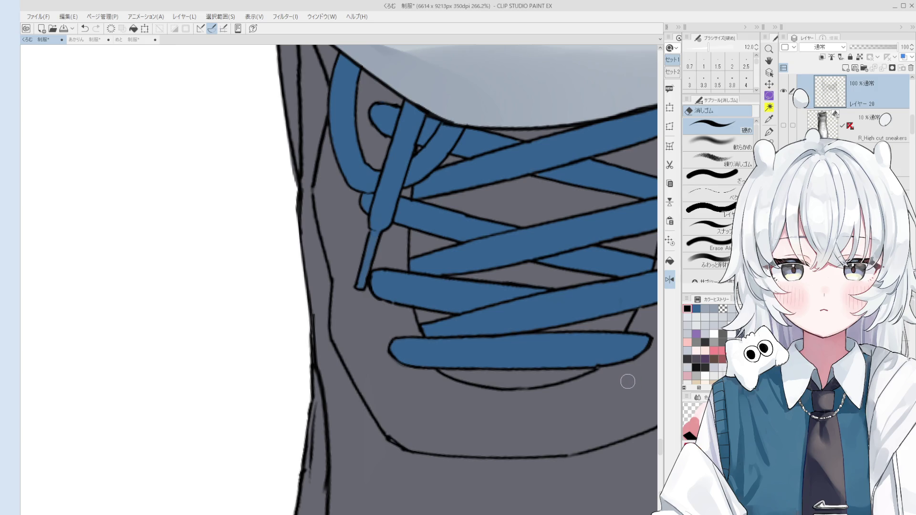
pyautogui.press('e')
pyautogui.scroll(2, 602, 368)
pyautogui.scroll(-5, 590, 347)
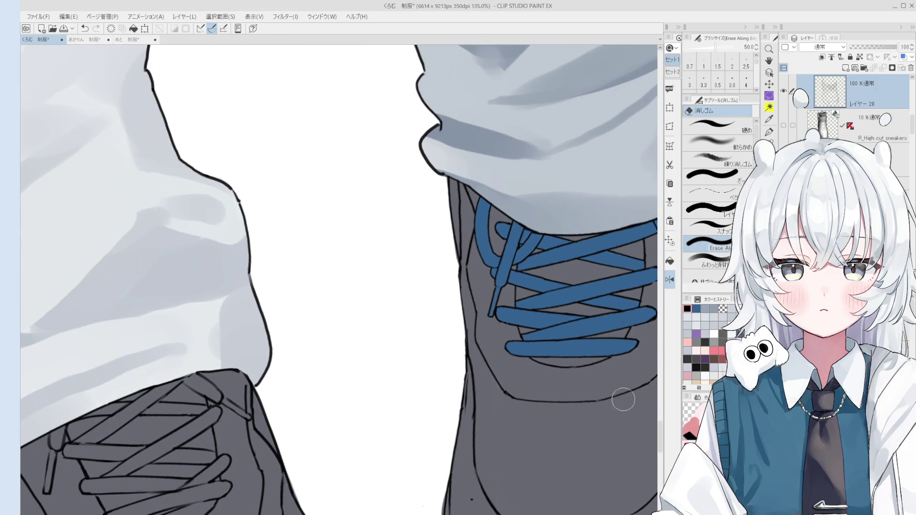
pyautogui.scroll(-3, 629, 366)
# Erase the thick dark blob from the right sneaker's outline beside the blue laces.
pyautogui.moveTo(513, 262)
pyautogui.mouseDown()
pyautogui.moveTo(591, 405)
pyautogui.moveTo(453, 258)
pyautogui.mouseUp()
pyautogui.scroll(3, 452, 258)
pyautogui.press('e')
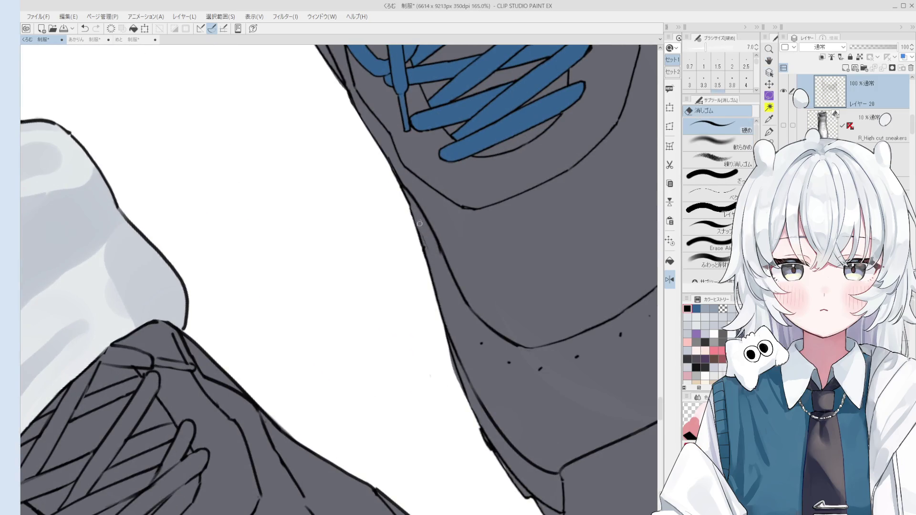
pyautogui.press('p')
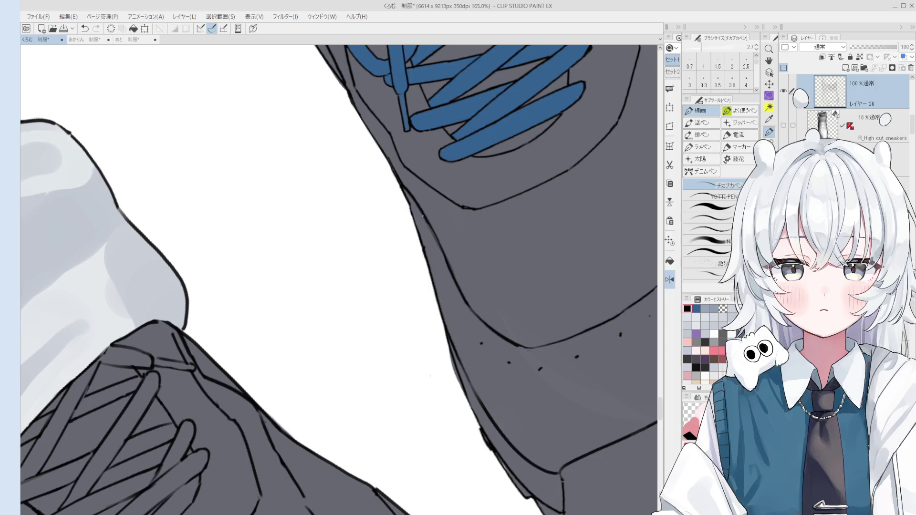
pyautogui.press('e')
pyautogui.scroll(3, 483, 425)
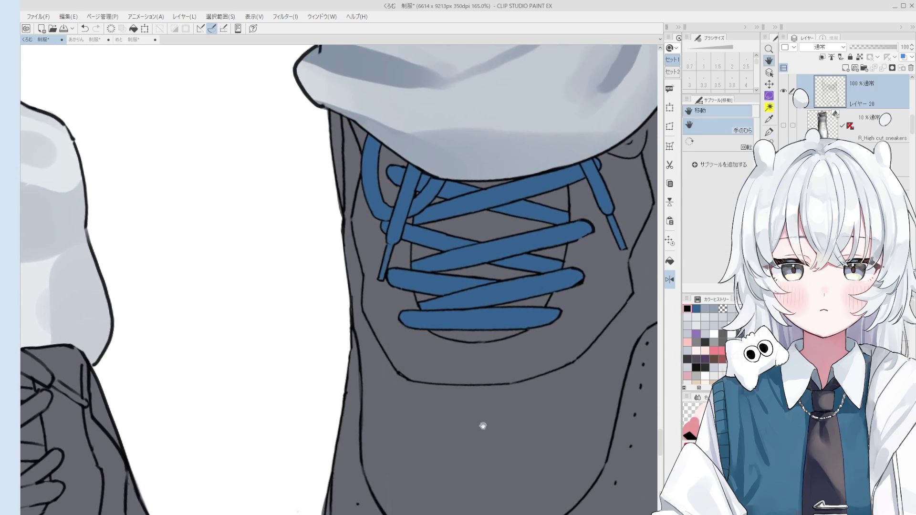
pyautogui.press('p')
pyautogui.scroll(-3, 372, 360)
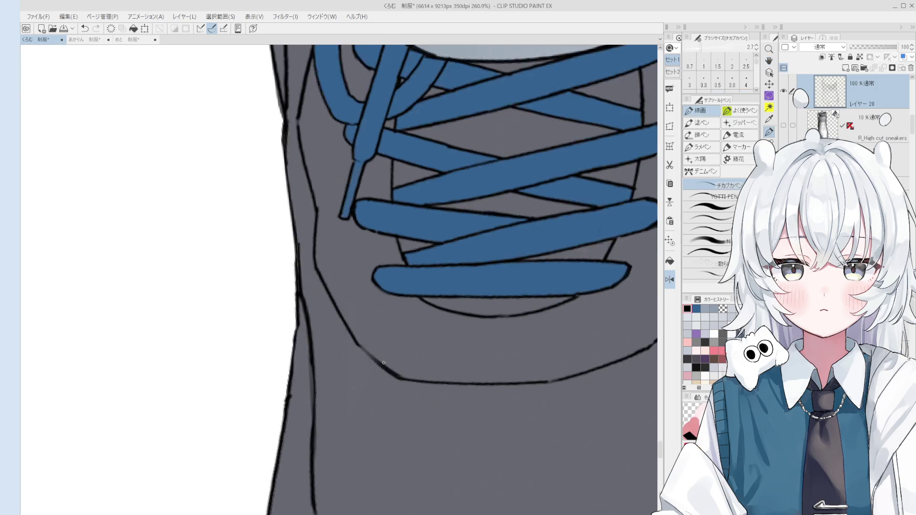
pyautogui.press('e')
pyautogui.moveTo(379, 366); pyautogui.dragTo(370, 362)
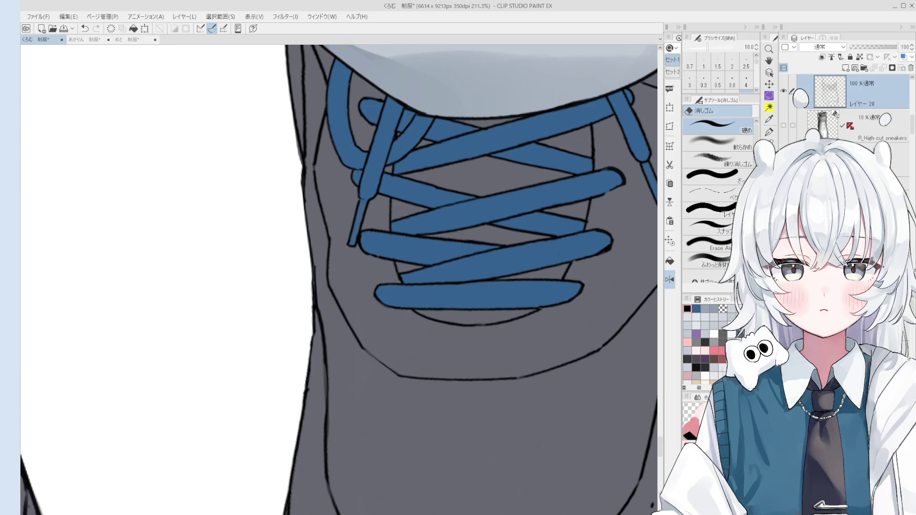
# Sample the blue from the right sneaker's laces and bring the left sneaker into view.
pyautogui.scroll(-5, 452, 282)
pyautogui.press('o')
pyautogui.keyDown('alt'); pyautogui.click(453, 281); pyautogui.keyUp('alt')
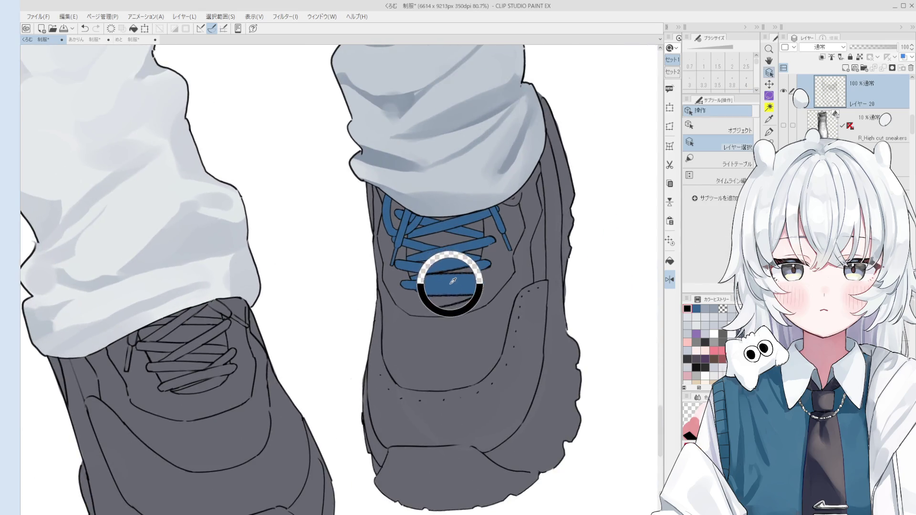
pyautogui.scroll(-2, 452, 282)
pyautogui.moveTo(453, 282); pyautogui.dragTo(562, 274)
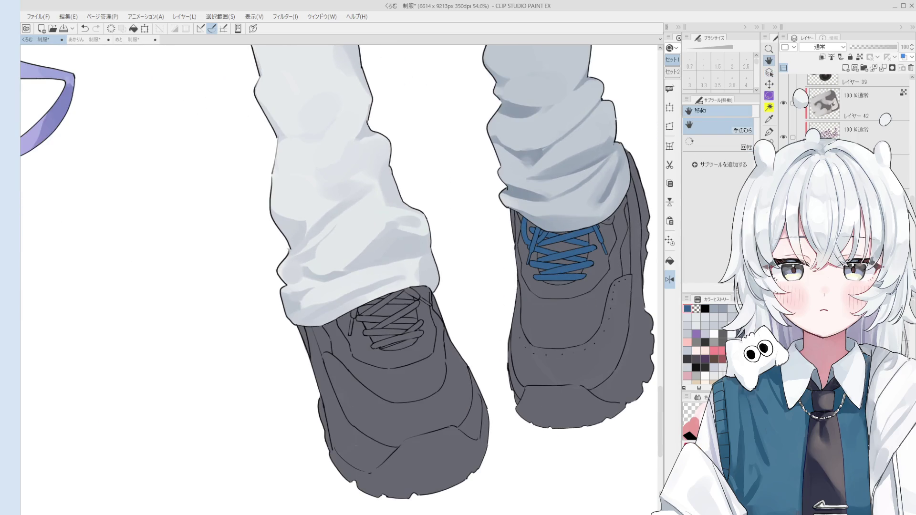
# Bucket-fill the left sneaker's first horizontal and diagonal lace segments with the blue.
pyautogui.press('g')
pyautogui.scroll(2, 405, 325)
pyautogui.scroll(1, 405, 325)
pyautogui.click(408, 324)
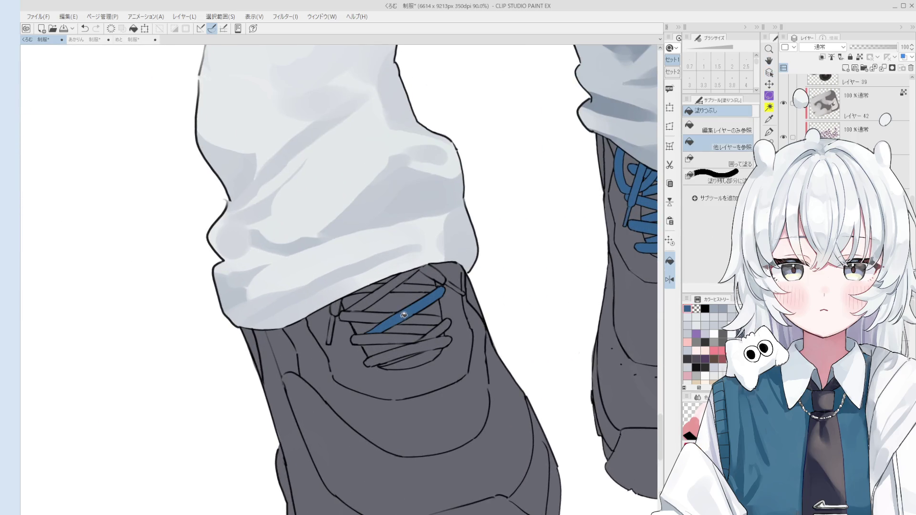
pyautogui.click(396, 336)
pyautogui.scroll(1, 397, 336)
pyautogui.click(439, 316)
pyautogui.click(448, 329)
pyautogui.click(446, 340)
# Fill the remaining top, end, small and vertical lace segments of the left sneaker blue.
pyautogui.scroll(1, 414, 326)
pyautogui.click(365, 308)
pyautogui.click(367, 298)
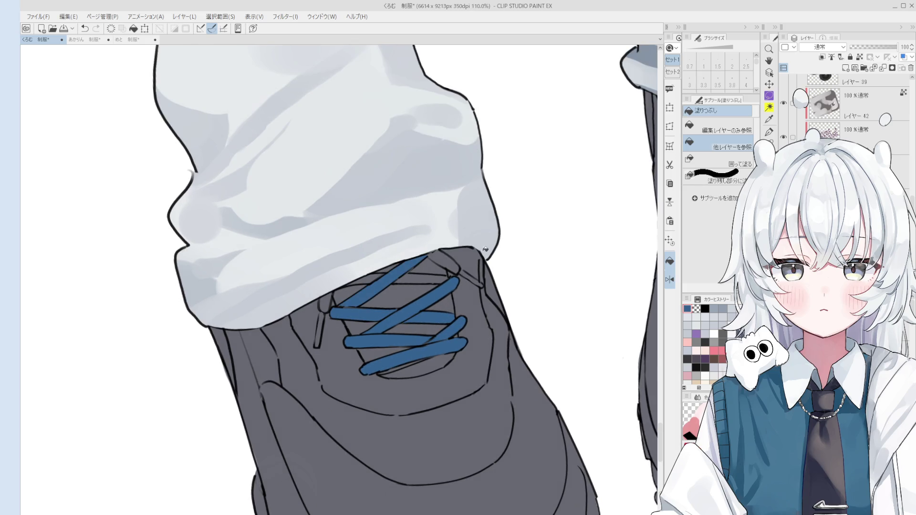
pyautogui.scroll(1, 423, 277)
pyautogui.click(456, 252)
pyautogui.click(345, 282)
pyautogui.click(486, 278)
pyautogui.click(285, 311)
pyautogui.click(268, 359)
# Paint blue over the left sneaker's crossing laces with the blending brush at size 17, canvas rotated upright.
pyautogui.press('b')
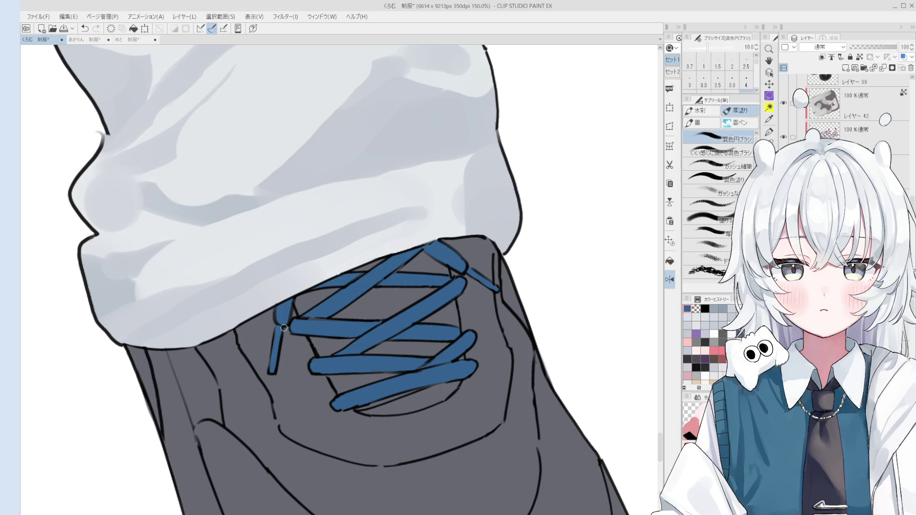
pyautogui.press(']')
pyautogui.press(']')
pyautogui.press(']')
pyautogui.press('^')
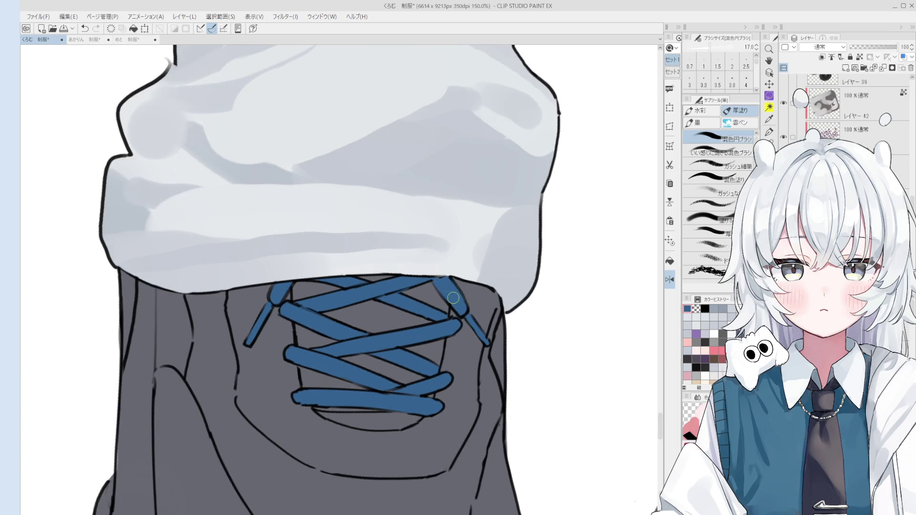
pyautogui.press('e')
pyautogui.keyDown('ctrl'); pyautogui.keyDown('shift'); pyautogui.click(451, 299); pyautogui.keyUp('shift'); pyautogui.keyUp('ctrl')
pyautogui.scroll(-2, 451, 299)
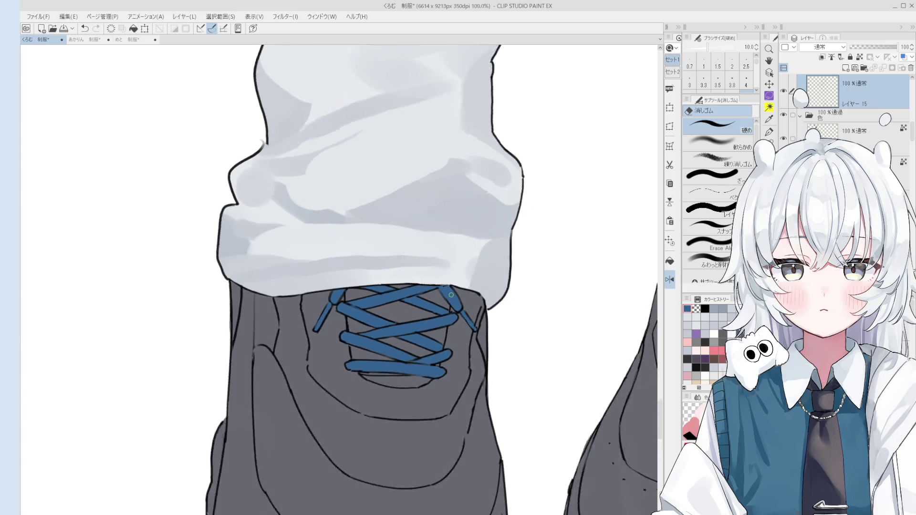
pyautogui.press('-')
pyautogui.press('b')
pyautogui.keyDown('ctrl'); pyautogui.keyDown('shift'); pyautogui.click(429, 329); pyautogui.keyUp('shift'); pyautogui.keyUp('ctrl')
pyautogui.scroll(1, 437, 334)
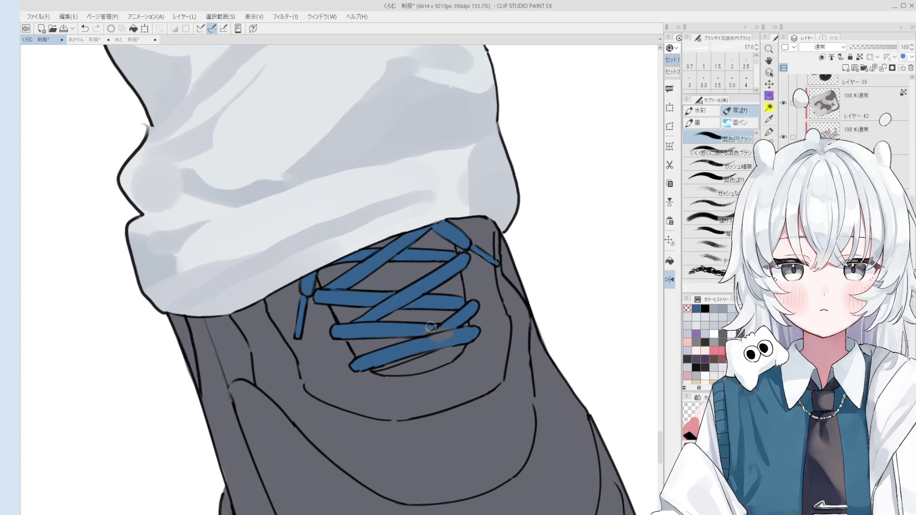
pyautogui.moveTo(436, 334)
pyautogui.mouseDown()
pyautogui.moveTo(434, 315)
pyautogui.moveTo(442, 336)
pyautogui.moveTo(430, 333)
pyautogui.moveTo(456, 322)
pyautogui.moveTo(459, 331)
pyautogui.mouseUp()
pyautogui.scroll(2, 313, 292)
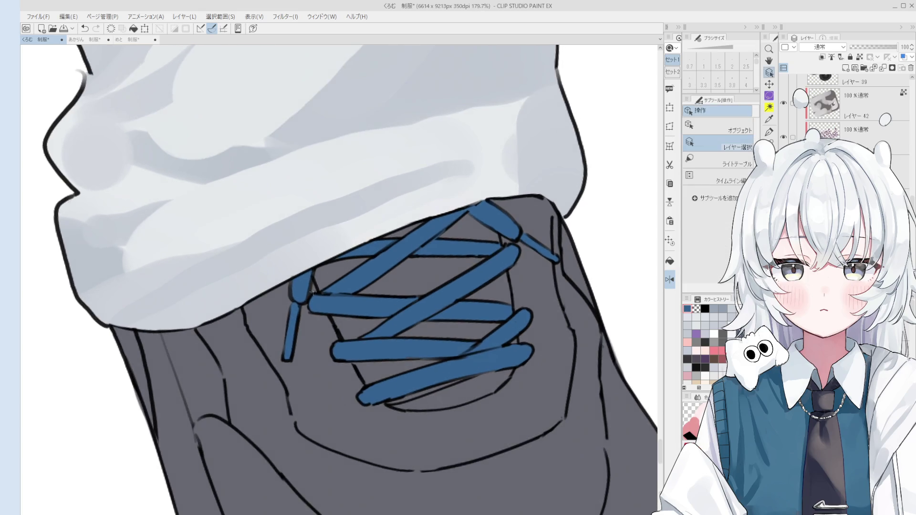
# Pick the lacing layer from the canvas and rotate the view so the shoe stands upright.
pyautogui.click(311, 292)
pyautogui.scroll(4, 291, 299)
pyautogui.press('e')
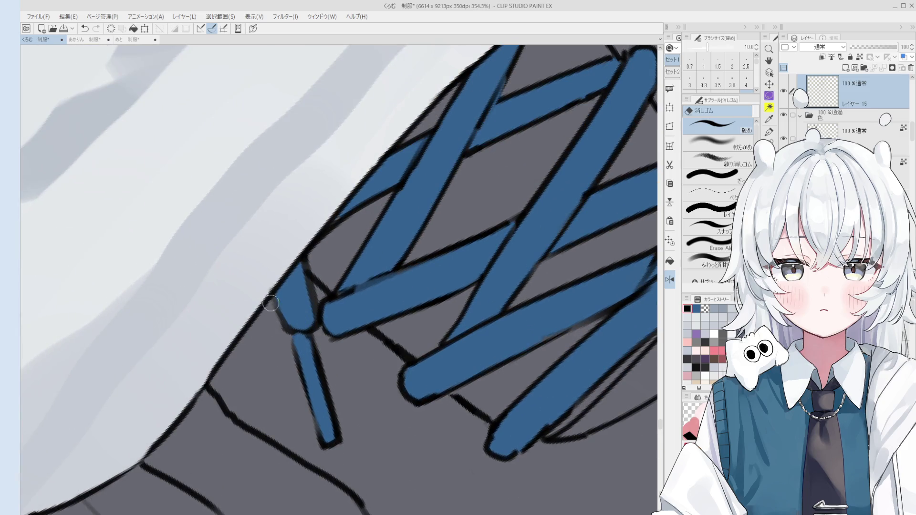
pyautogui.scroll(-2, 309, 328)
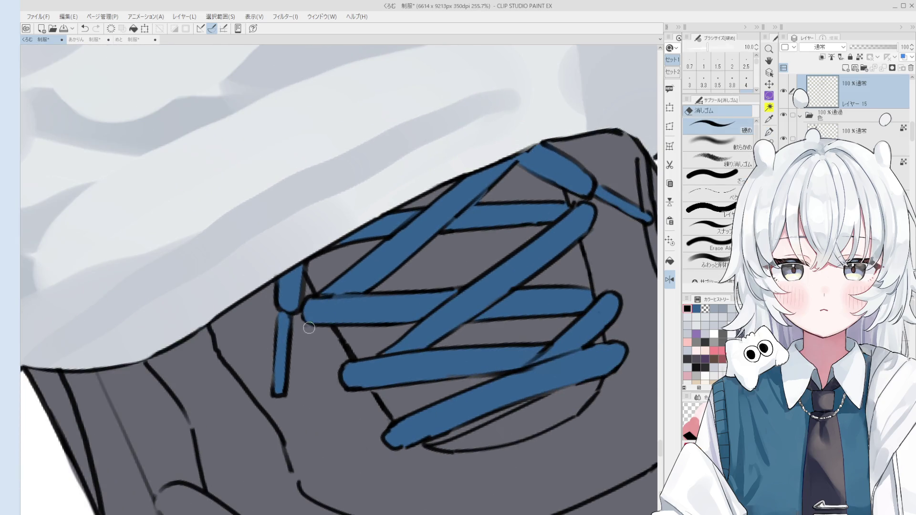
pyautogui.scroll(-2, 309, 328)
pyautogui.scroll(3, 301, 300)
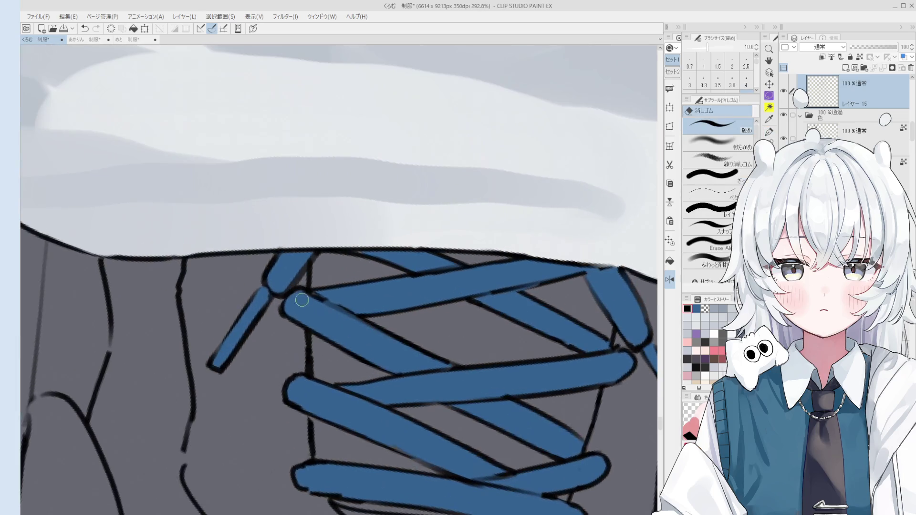
pyautogui.press('p')
pyautogui.scroll(-1, 308, 289)
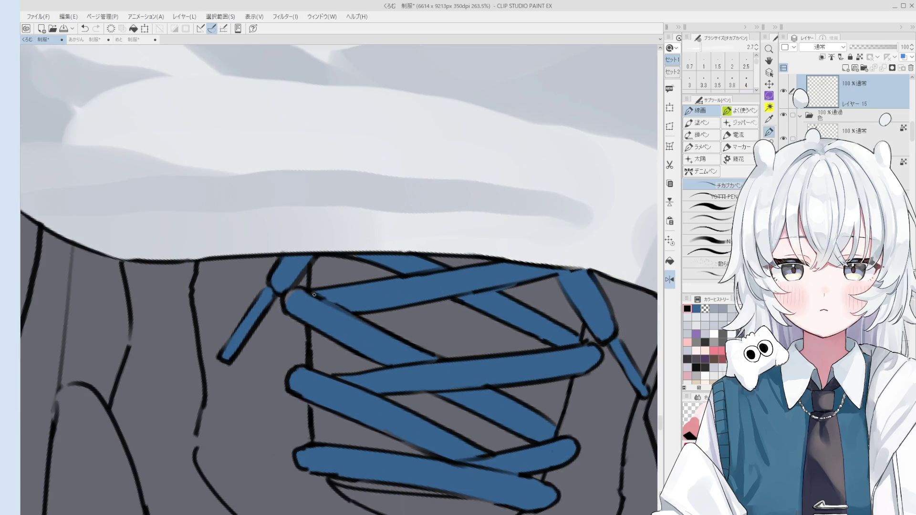
pyautogui.press('b')
pyautogui.scroll(-2, 320, 308)
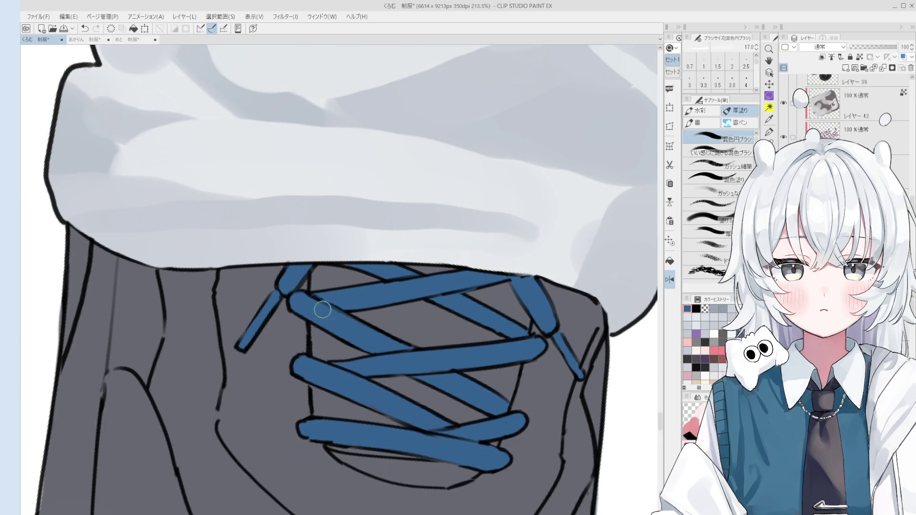
pyautogui.press('^')
pyautogui.keyDown('ctrl'); pyautogui.keyDown('shift'); pyautogui.click(316, 285); pyautogui.keyUp('shift'); pyautogui.keyUp('ctrl')
pyautogui.press('p')
pyautogui.scroll(-3, 353, 334)
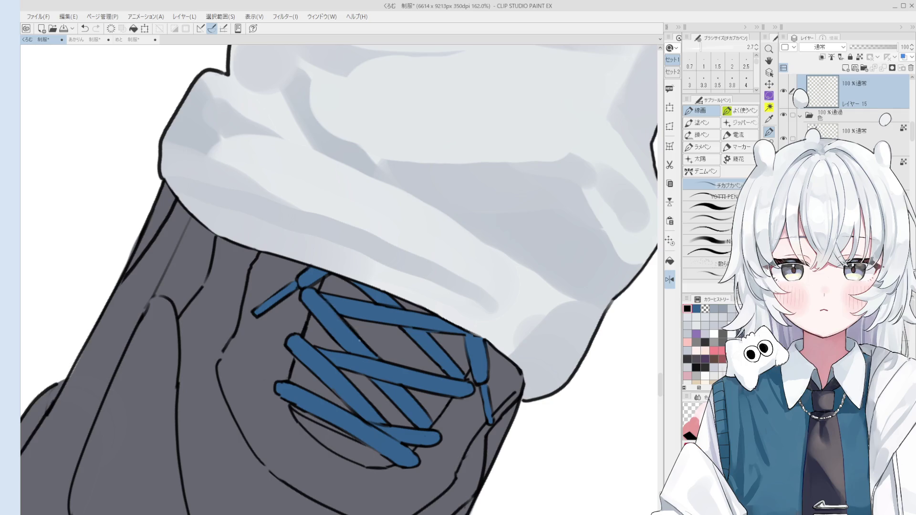
pyautogui.scroll(-2, 358, 341)
pyautogui.press('-')
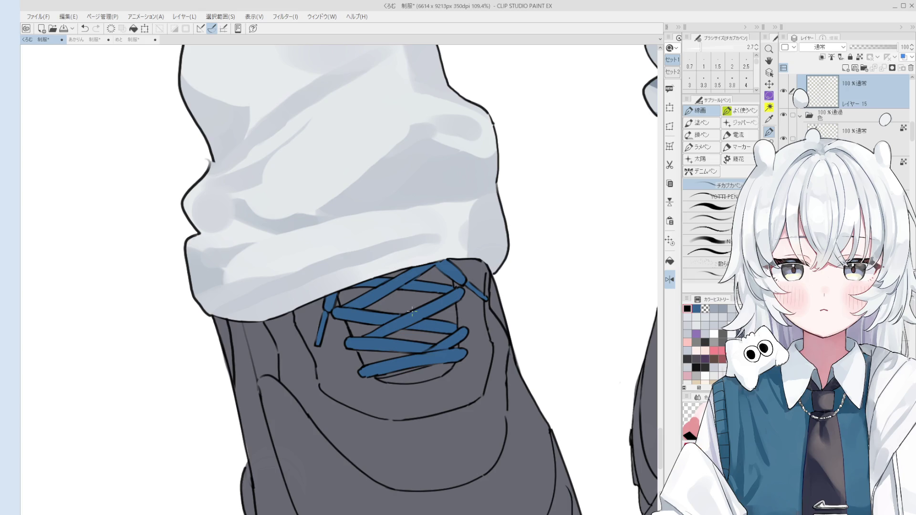
# Draw a short line below the lace tip with the thin pen.
pyautogui.press('e')
pyautogui.scroll(4, 320, 353)
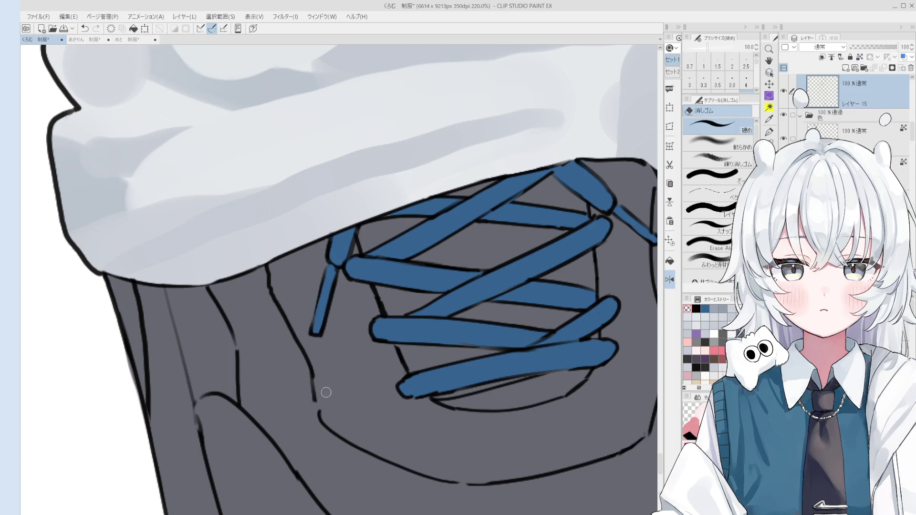
pyautogui.press('p')
pyautogui.scroll(-1, 315, 396)
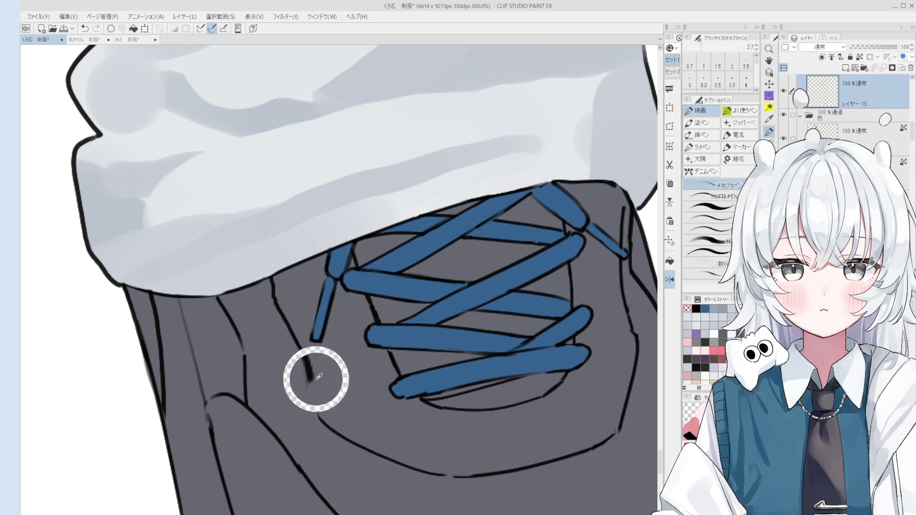
pyautogui.hotkey('ctrl', 'z')
pyautogui.moveTo(312, 384); pyautogui.dragTo(316, 419)
pyautogui.press('space')
pyautogui.scroll(-4, 312, 383)
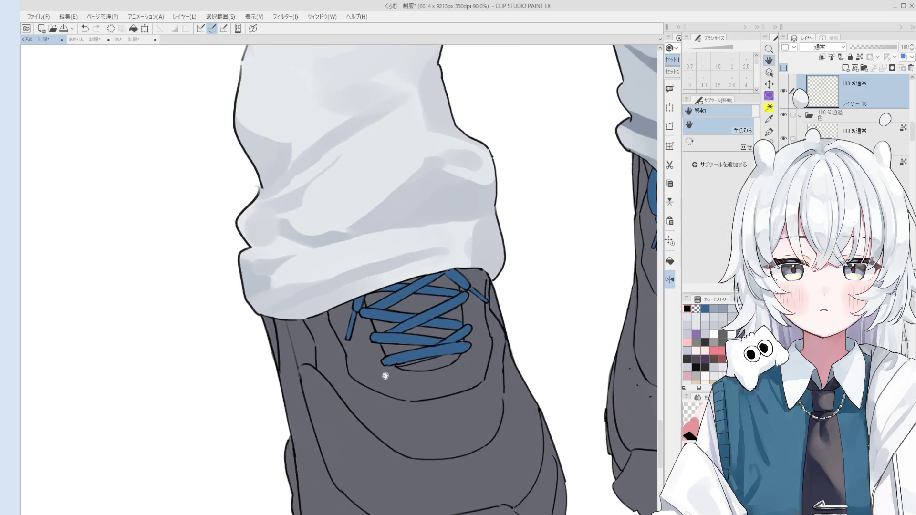
pyautogui.scroll(3, 310, 381)
pyautogui.press('-')
pyautogui.press('-')
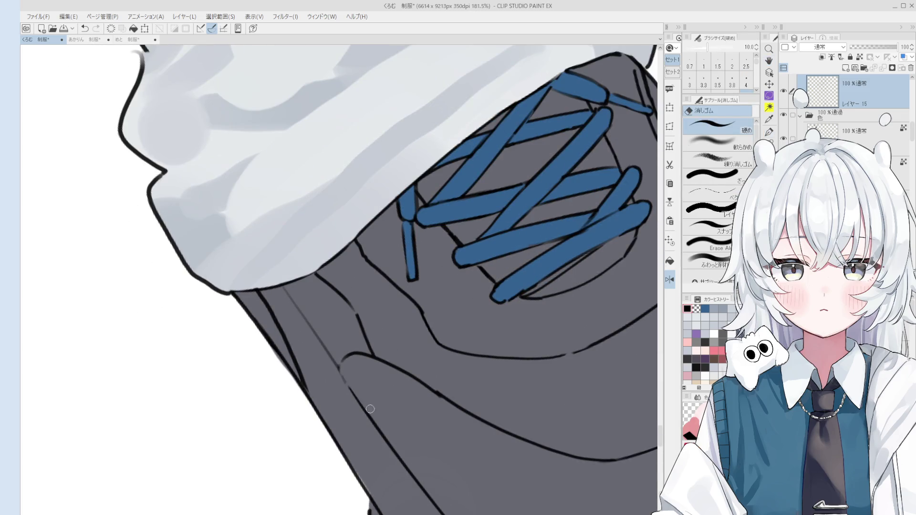
# Select the sneakers layer from the canvas and shift the view onto the shoe's side panel.
pyautogui.scroll(-5, 364, 411)
pyautogui.press('space')
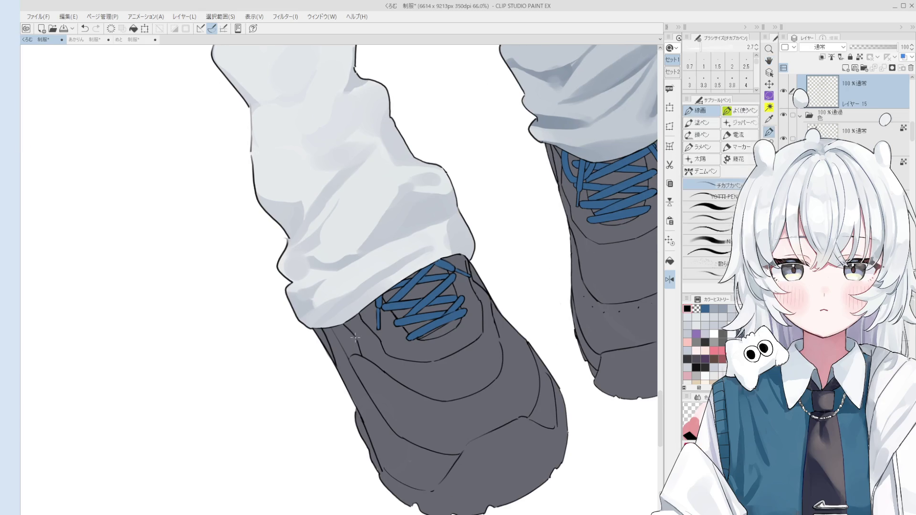
pyautogui.scroll(-3, 382, 340)
pyautogui.scroll(-2, 381, 340)
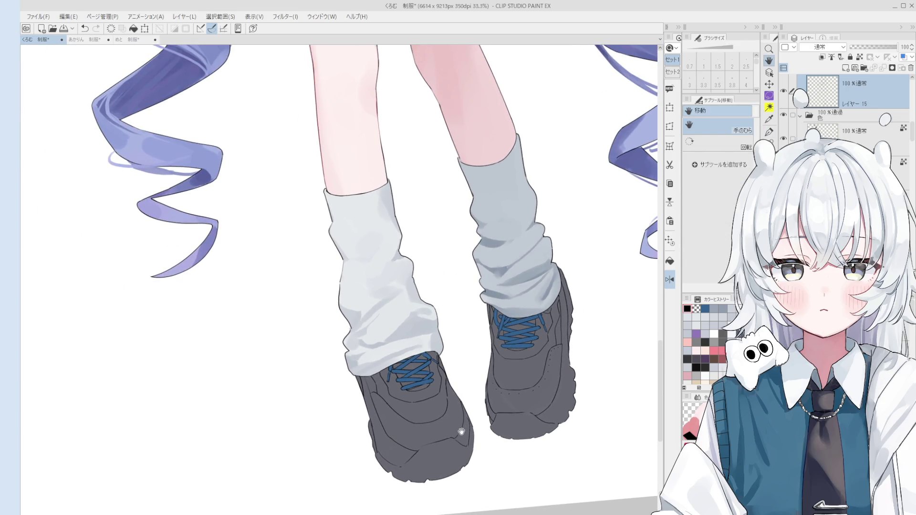
pyautogui.scroll(2, 501, 411)
pyautogui.keyDown('ctrl'); pyautogui.keyDown('shift'); pyautogui.click(494, 416); pyautogui.keyUp('shift'); pyautogui.keyUp('ctrl')
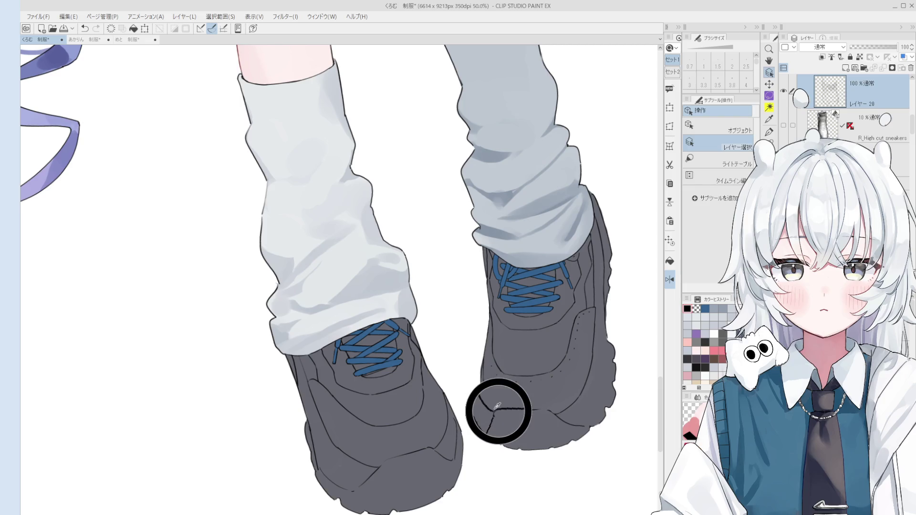
pyautogui.moveTo(492, 415); pyautogui.dragTo(523, 417)
pyautogui.press('p')
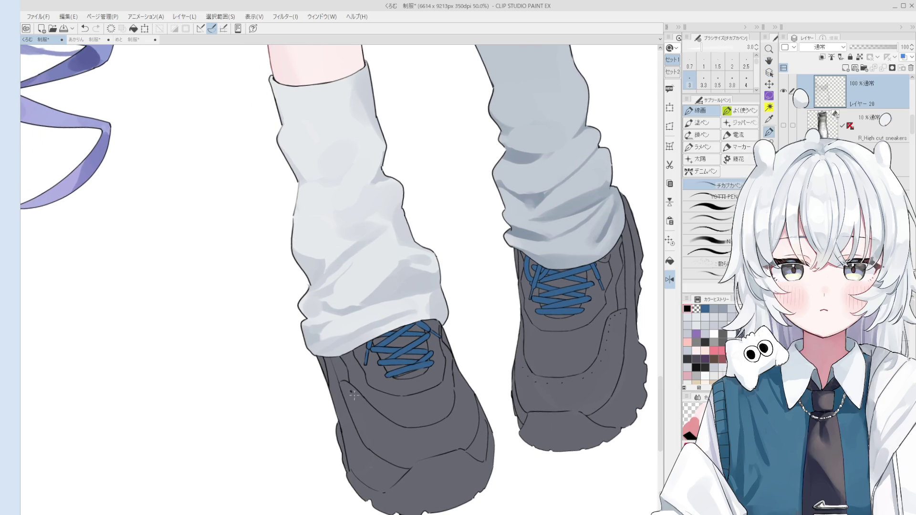
# Dot stitches along the sneaker's side panel seam, undoing and redrawing the misplaced dots.
pyautogui.click(371, 413)
pyautogui.click(378, 419)
pyautogui.hotkey('ctrl', 'z')
pyautogui.click(428, 434)
pyautogui.click(451, 418)
pyautogui.hotkey('ctrl', 'z')
pyautogui.click(457, 384)
pyautogui.scroll(1, 459, 392)
pyautogui.press('e')
pyautogui.press('p')
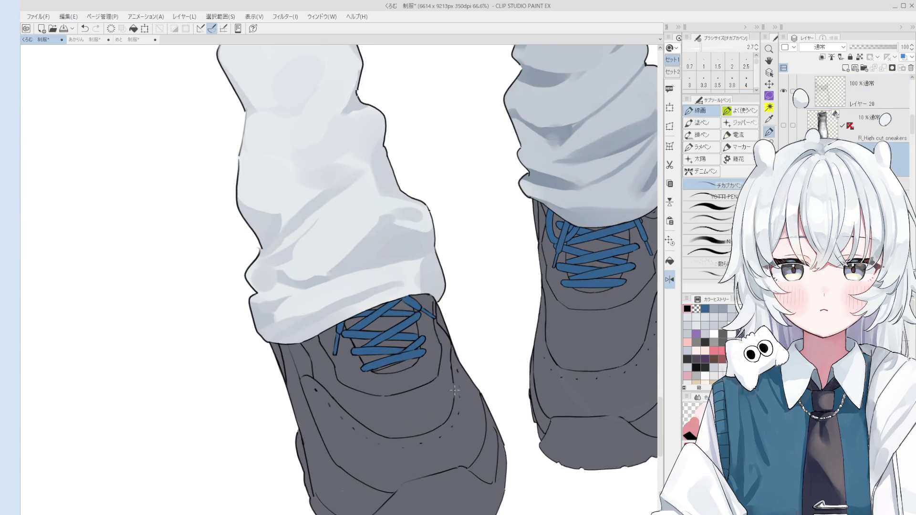
pyautogui.press('o')
pyautogui.scroll(3, 456, 417)
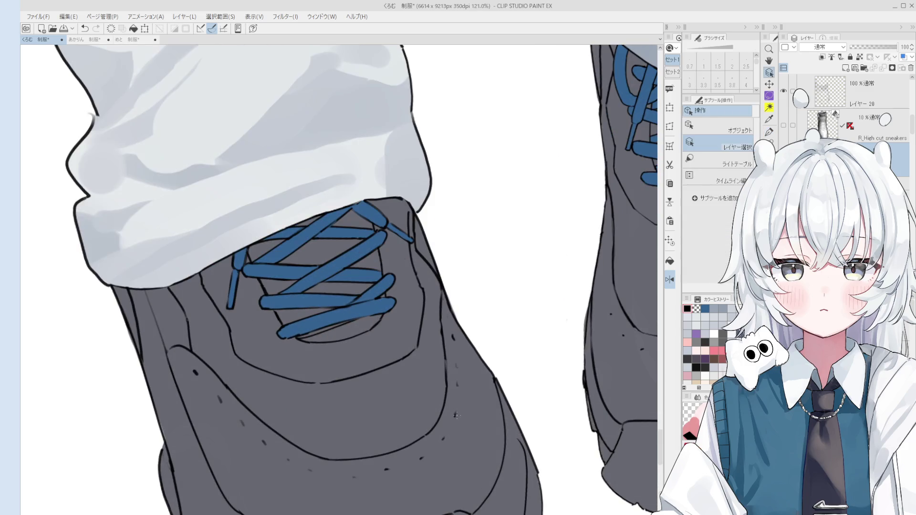
# Select Layer 20 on the shoe, pan up over it, and save the drawing.
pyautogui.click(456, 416)
pyautogui.press('p')
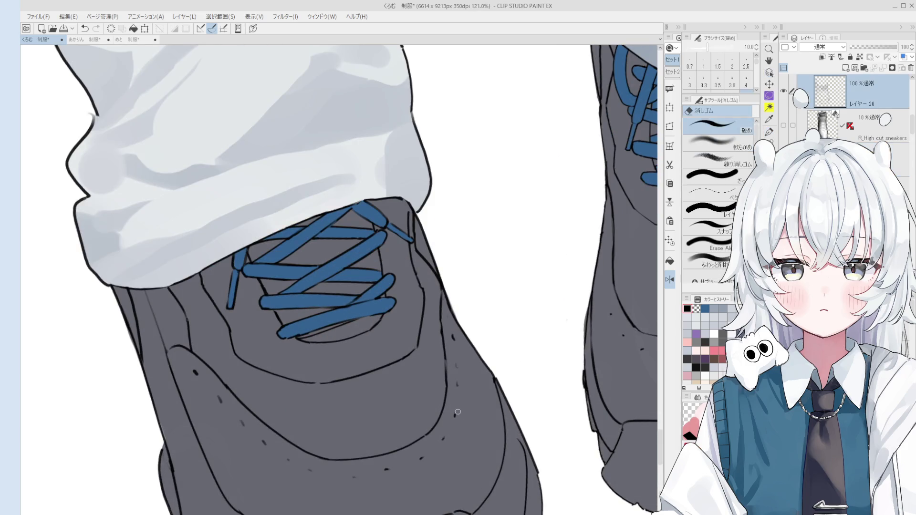
pyautogui.scroll(-1, 457, 418)
pyautogui.press('h')
pyautogui.moveTo(467, 426); pyautogui.dragTo(484, 398)
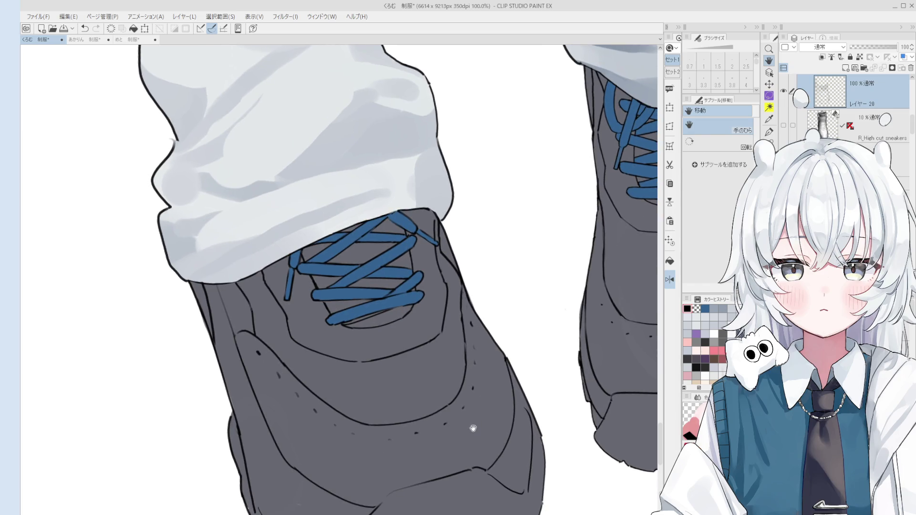
pyautogui.hotkey('ctrl', 's')
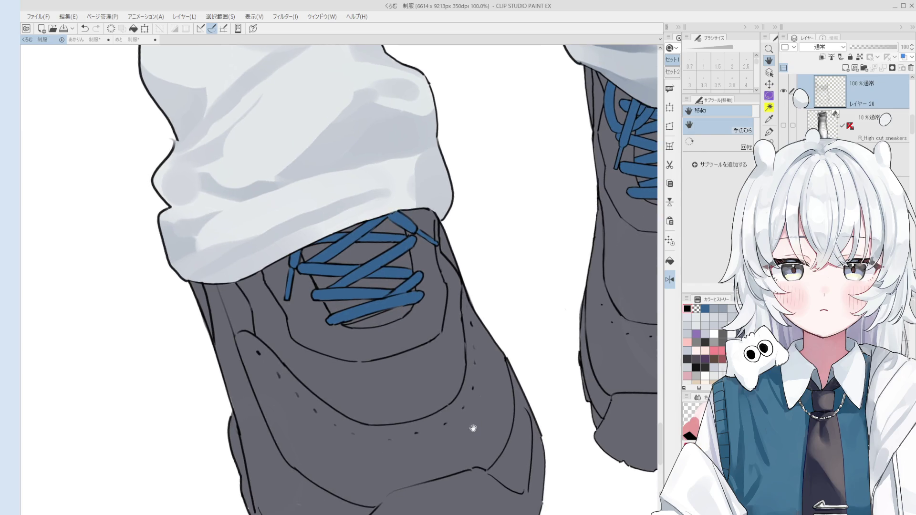
# Erase part of the short line beside the laces, undoing and redoing once.
pyautogui.scroll(-1, 434, 296)
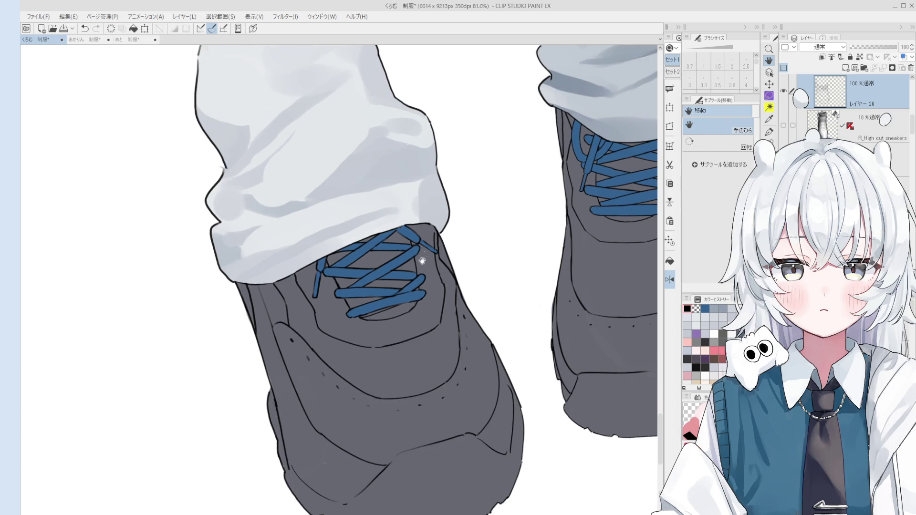
pyautogui.scroll(4, 459, 242)
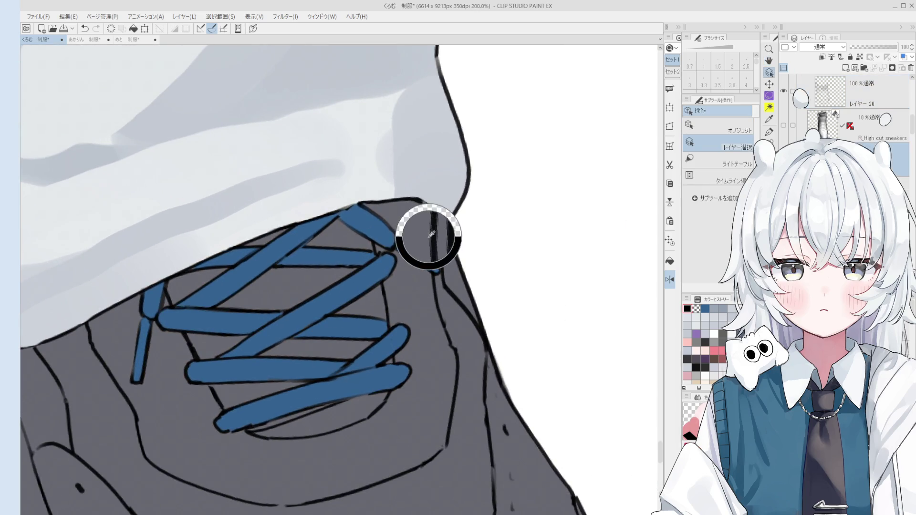
pyautogui.press('e')
pyautogui.moveTo(432, 233)
pyautogui.mouseDown()
pyautogui.moveTo(434, 263)
pyautogui.moveTo(427, 212)
pyautogui.mouseUp()
pyautogui.press('p')
pyautogui.scroll(-1, 429, 224)
pyautogui.hotkey('ctrl', 'z')
pyautogui.hotkey('ctrl', 'y')
pyautogui.scroll(-1, 430, 224)
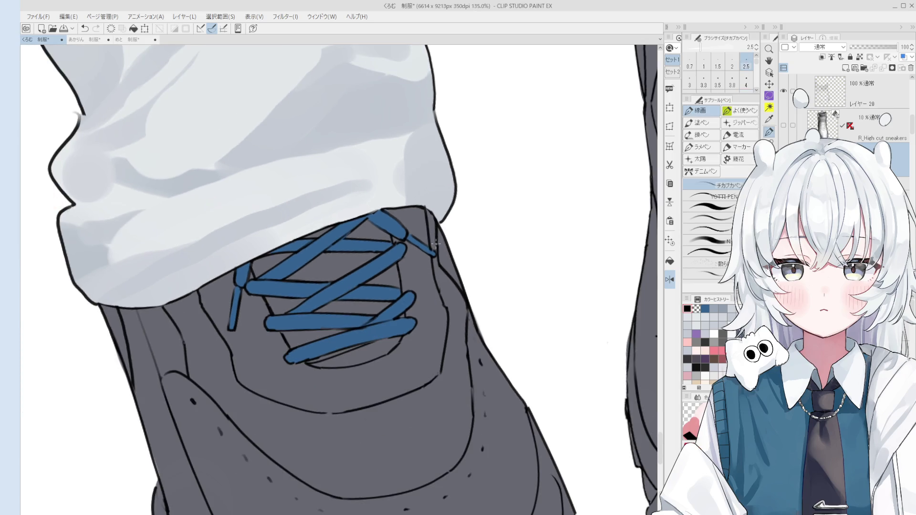
pyautogui.press('e')
pyautogui.scroll(2, 395, 275)
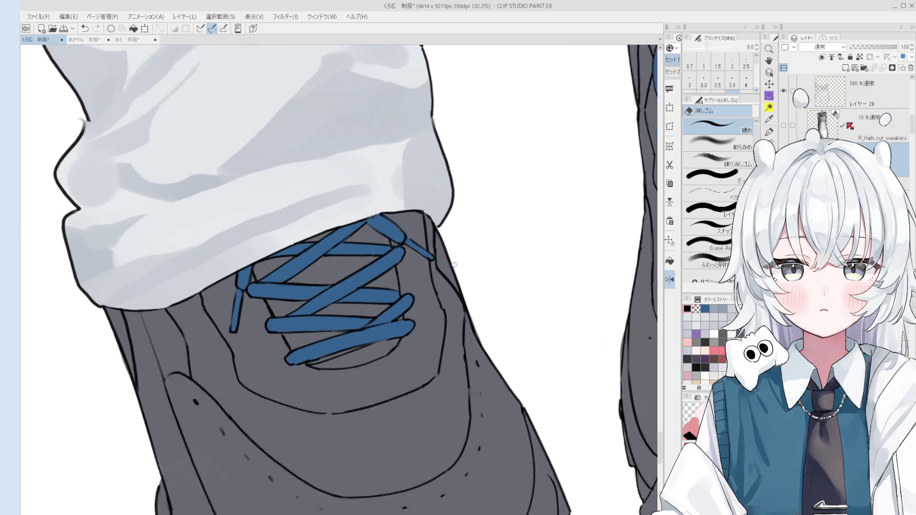
pyautogui.scroll(2, 394, 275)
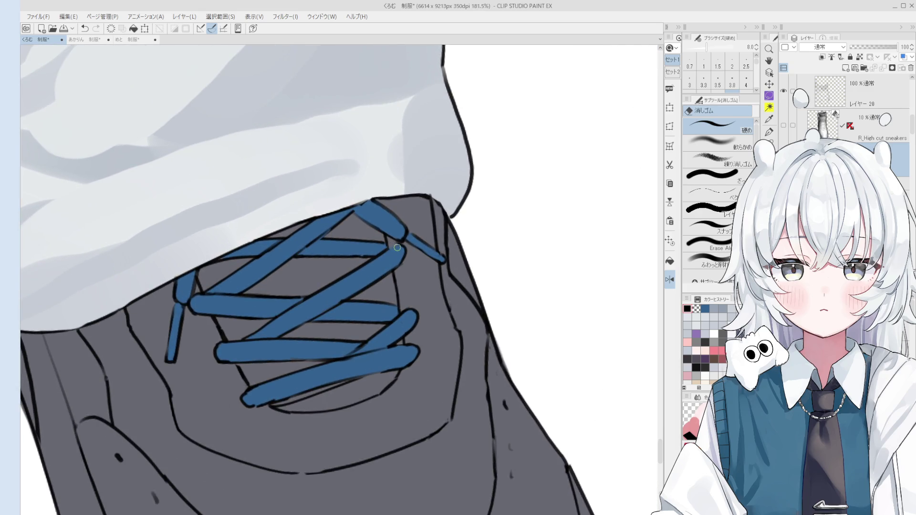
pyautogui.press('p')
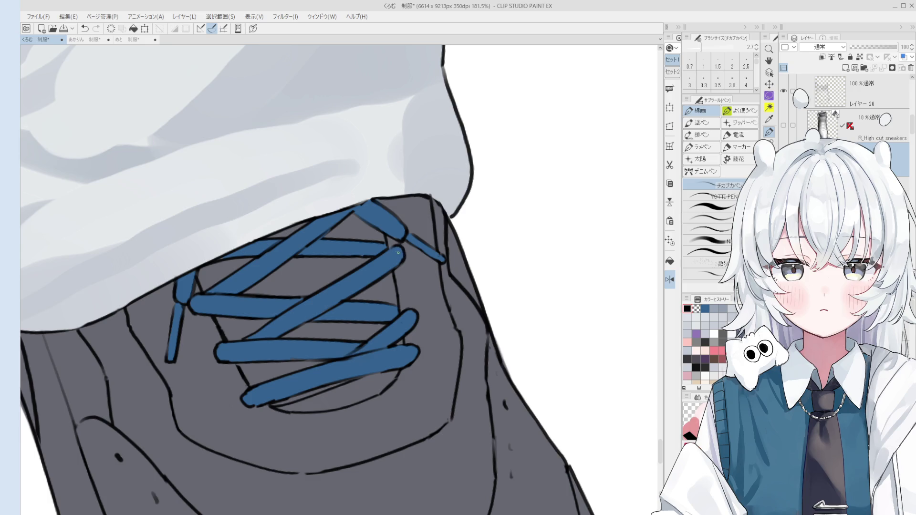
pyautogui.scroll(-3, 392, 246)
pyautogui.scroll(5, 411, 281)
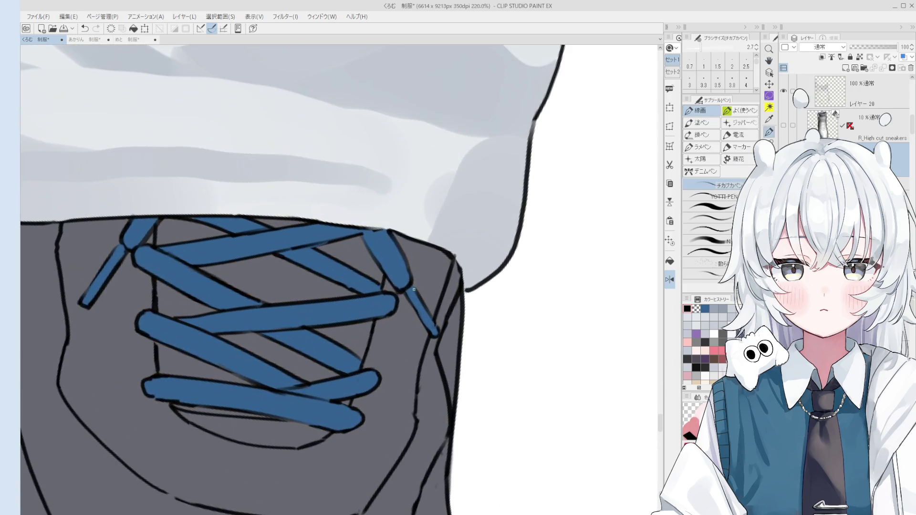
# Redraw the right edge of the blue lace end and clean the dark line at its tip.
pyautogui.moveTo(414, 285); pyautogui.dragTo(433, 319)
pyautogui.press('e')
pyautogui.moveTo(416, 289); pyautogui.dragTo(439, 331)
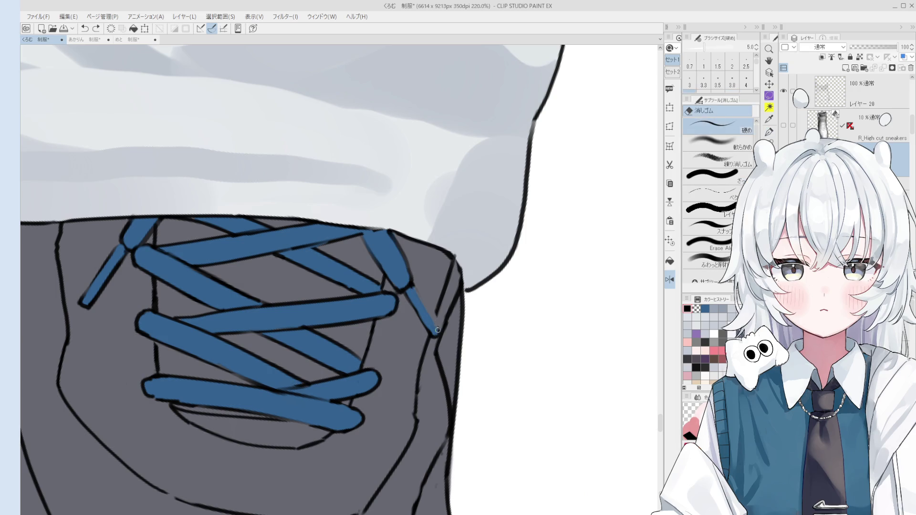
pyautogui.scroll(-1, 411, 288)
pyautogui.scroll(-1, 416, 289)
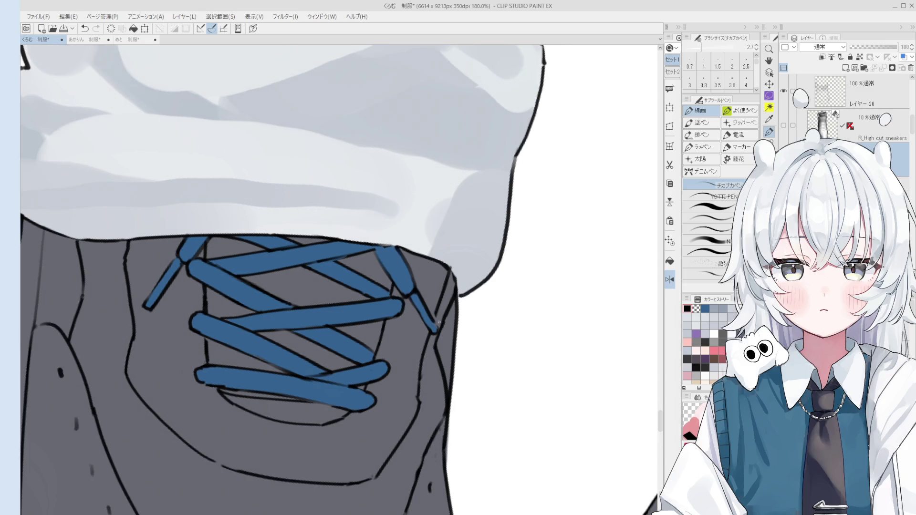
pyautogui.press('e')
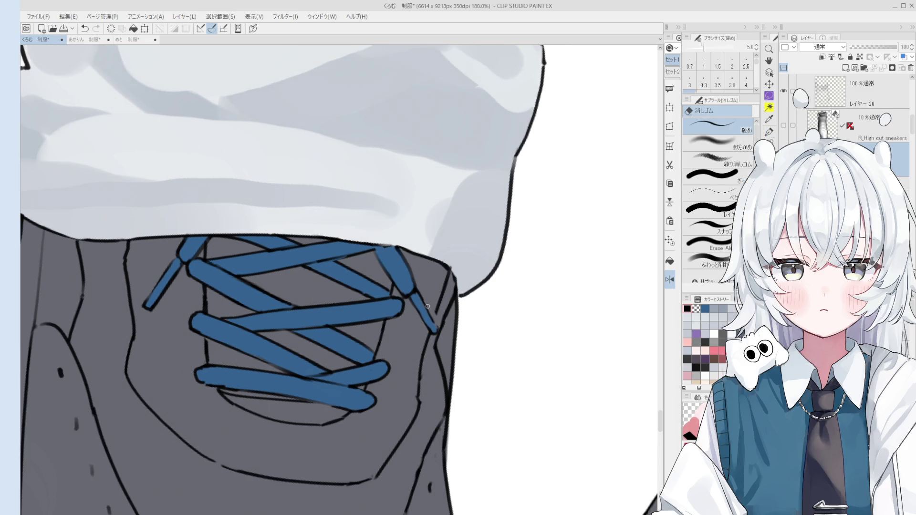
pyautogui.press('p')
pyautogui.scroll(2, 434, 269)
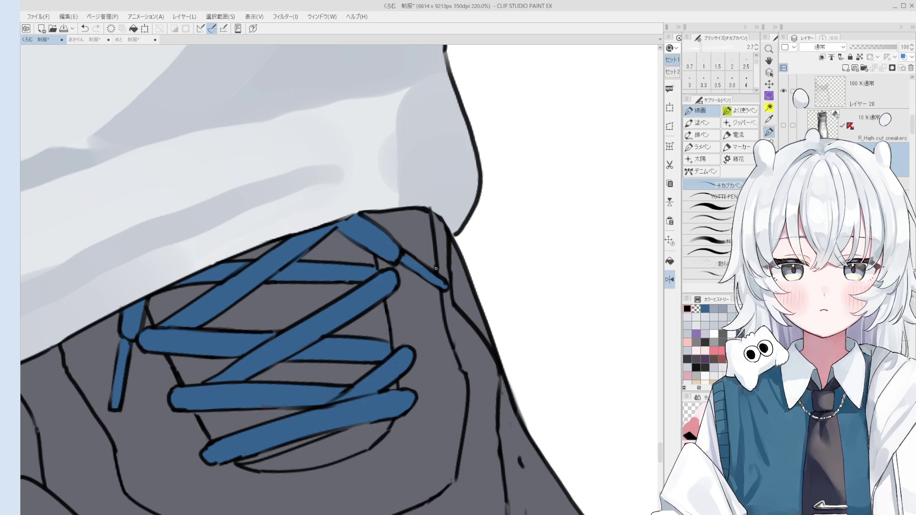
pyautogui.press('e')
pyautogui.moveTo(445, 270)
pyautogui.mouseDown()
pyautogui.moveTo(436, 236)
pyautogui.moveTo(448, 267)
pyautogui.moveTo(456, 263)
pyautogui.mouseUp()
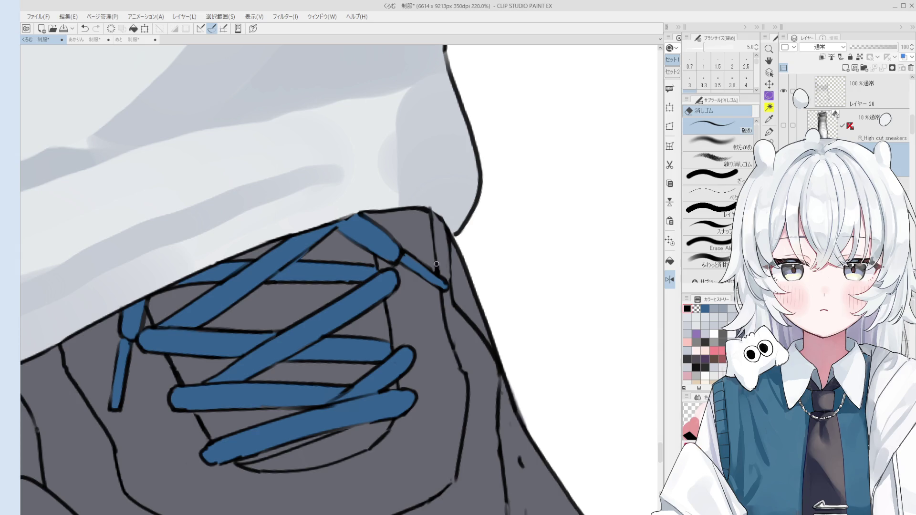
pyautogui.press('space')
pyautogui.moveTo(369, 267)
pyautogui.mouseDown()
pyautogui.moveTo(381, 281)
pyautogui.moveTo(335, 329)
pyautogui.moveTo(315, 306)
pyautogui.mouseUp()
pyautogui.press('p')
pyautogui.scroll(1, 348, 335)
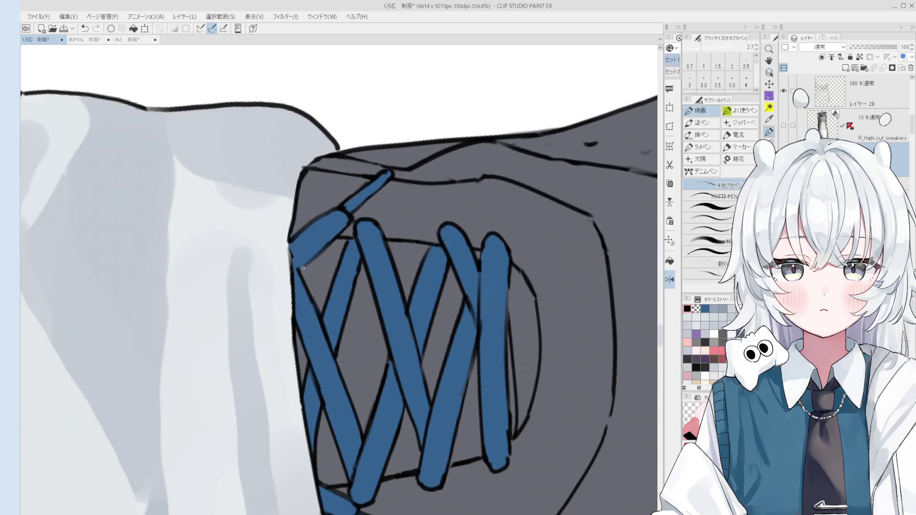
pyautogui.scroll(-1, 307, 299)
pyautogui.press('e')
pyautogui.scroll(-2, 307, 300)
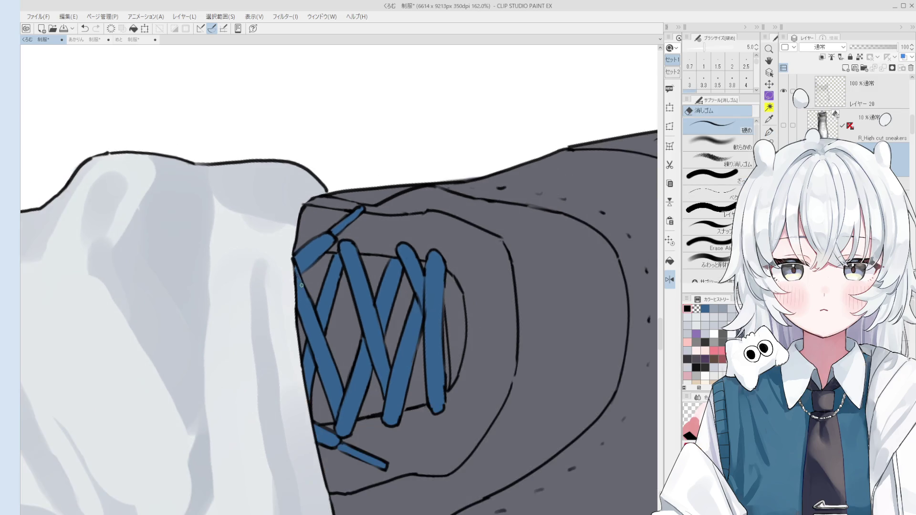
pyautogui.moveTo(295, 267); pyautogui.dragTo(385, 252)
pyautogui.scroll(1, 359, 256)
pyautogui.scroll(3, 359, 256)
pyautogui.press('e')
pyautogui.press('p')
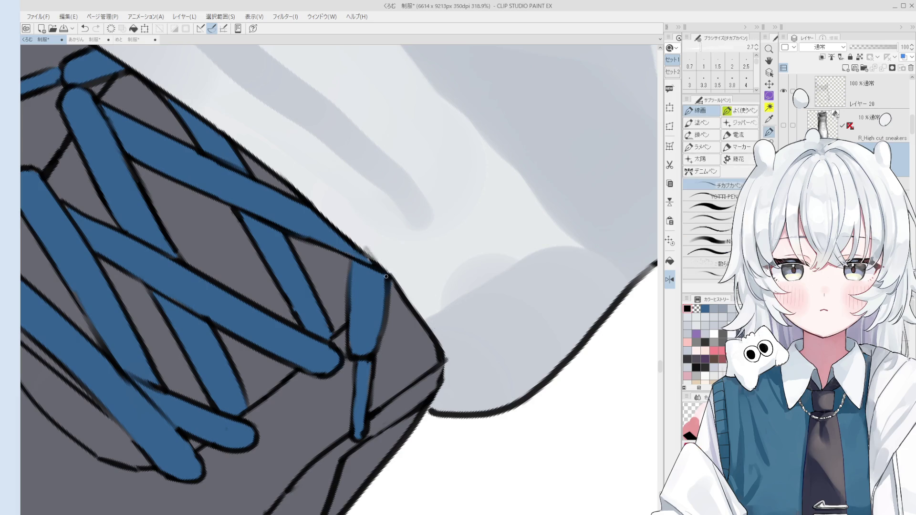
pyautogui.scroll(-5, 414, 300)
pyautogui.moveTo(423, 342); pyautogui.dragTo(484, 321)
pyautogui.scroll(2, 484, 321)
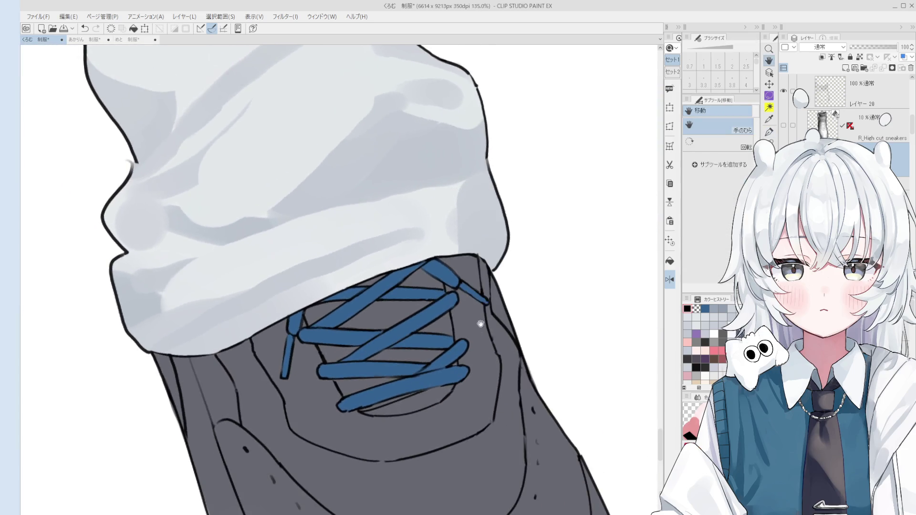
pyautogui.scroll(2, 482, 299)
pyautogui.press('[')
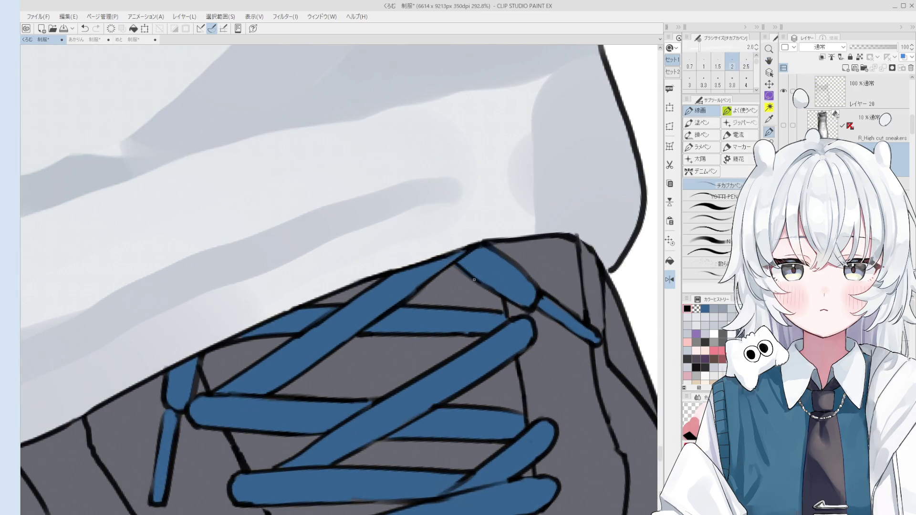
pyautogui.scroll(-2, 472, 281)
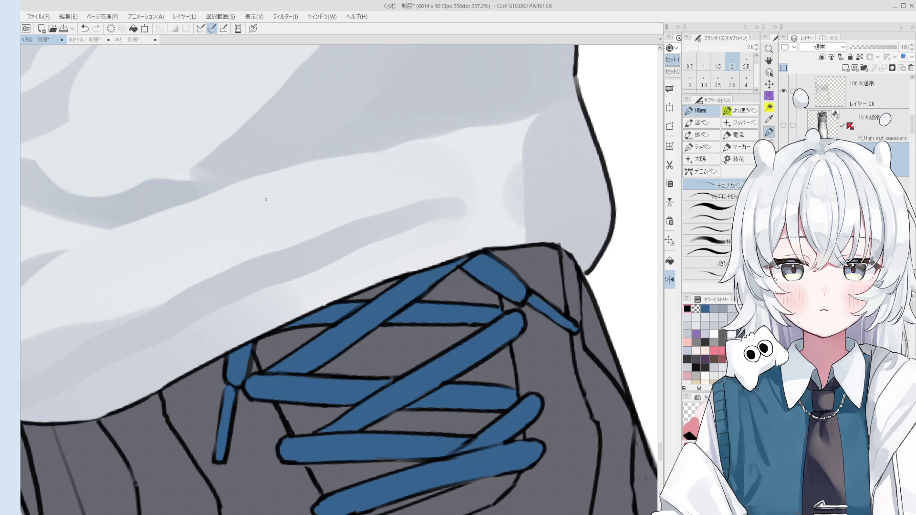
pyautogui.press('h')
# Alternate pen and slightly enlarged hard eraser on the lace outlines, rotating the view to tilt the shoe.
pyautogui.press('e')
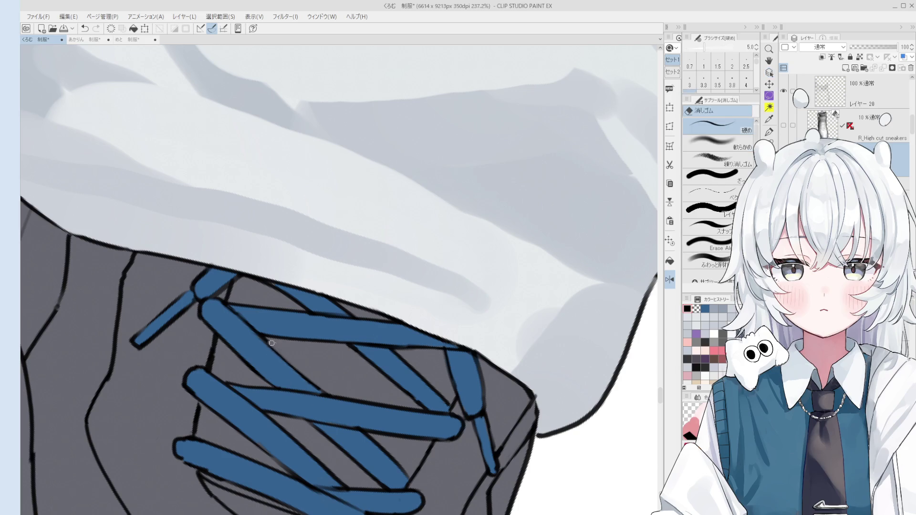
pyautogui.press('p')
pyautogui.scroll(-4, 305, 372)
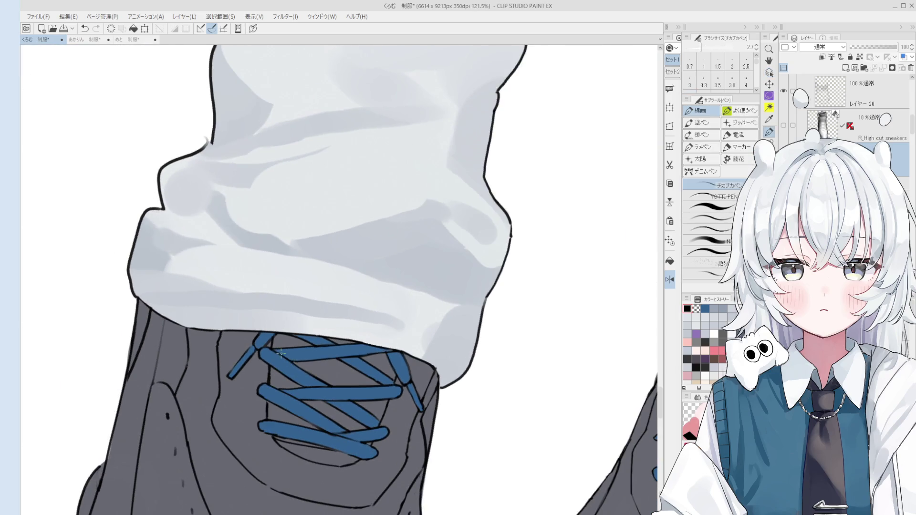
pyautogui.scroll(4, 290, 362)
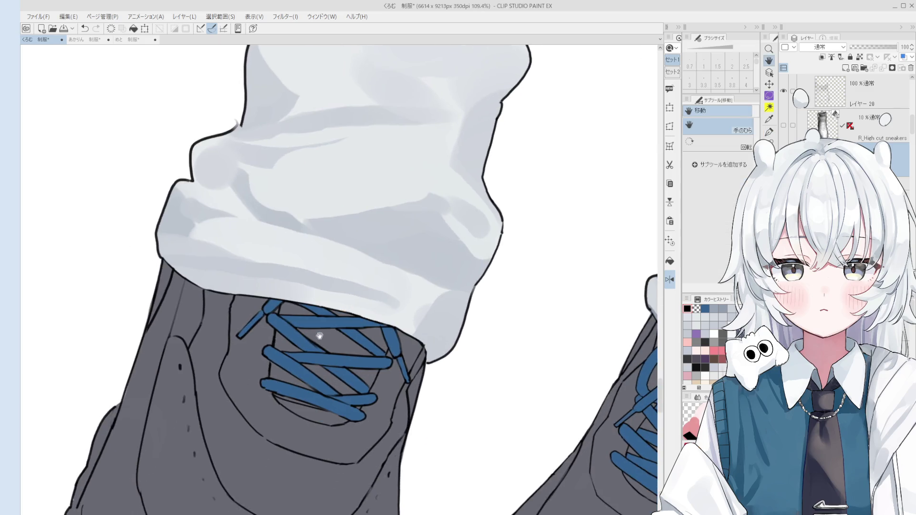
pyautogui.press('e')
pyautogui.press(']')
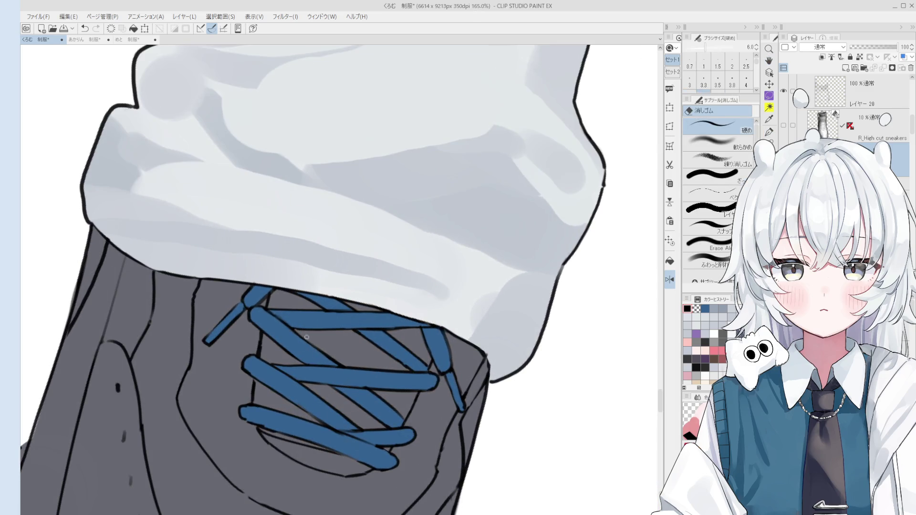
pyautogui.press('p')
pyautogui.scroll(-3, 320, 353)
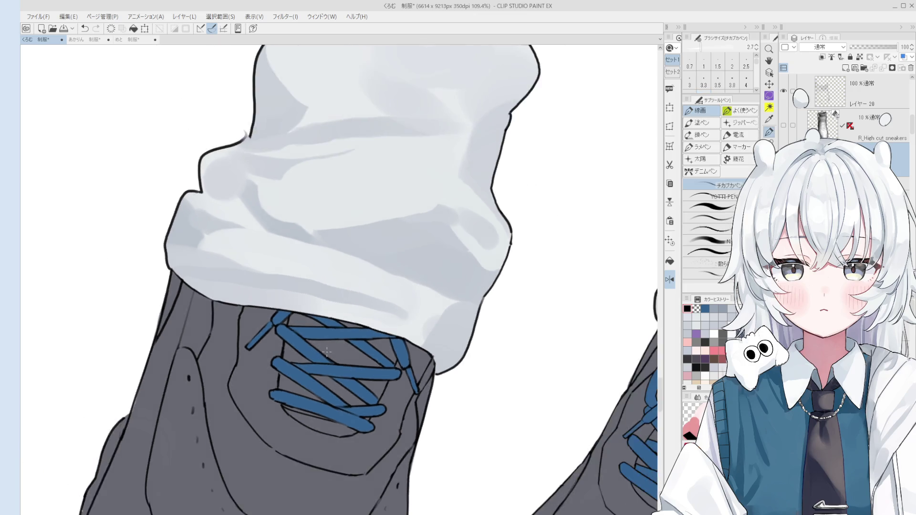
pyautogui.press('space')
pyautogui.moveTo(426, 355)
pyautogui.mouseDown()
pyautogui.moveTo(474, 388)
pyautogui.moveTo(497, 379)
pyautogui.mouseUp()
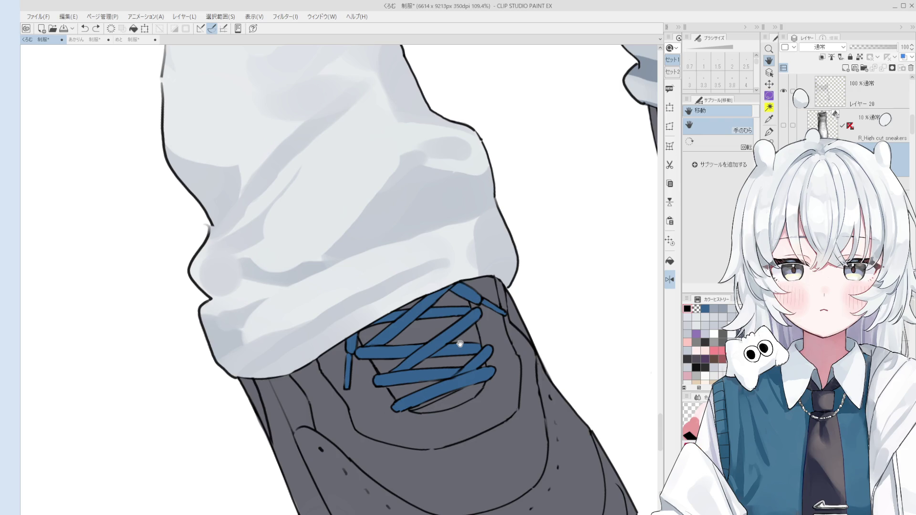
pyautogui.scroll(6, 314, 384)
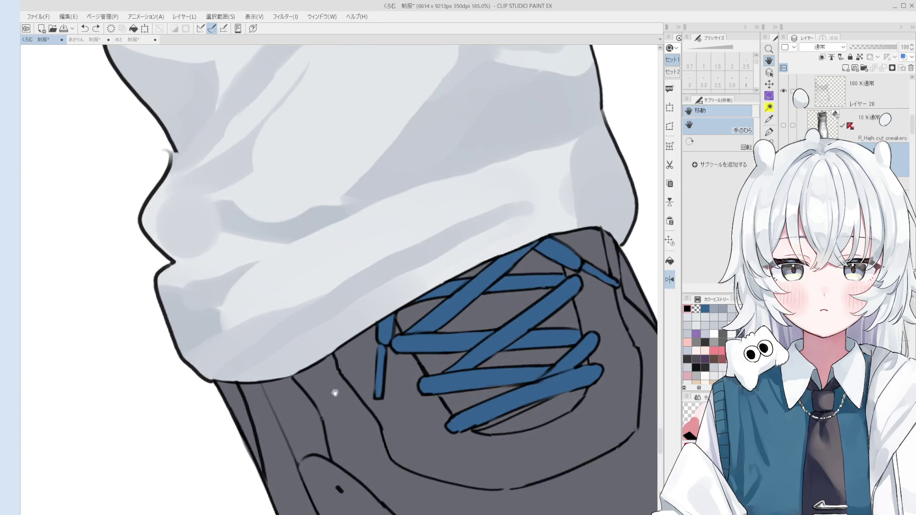
# Toggle between eraser and line-art pen on the lace ends, then pan up to show more shoe.
pyautogui.press('o')
pyautogui.press('e')
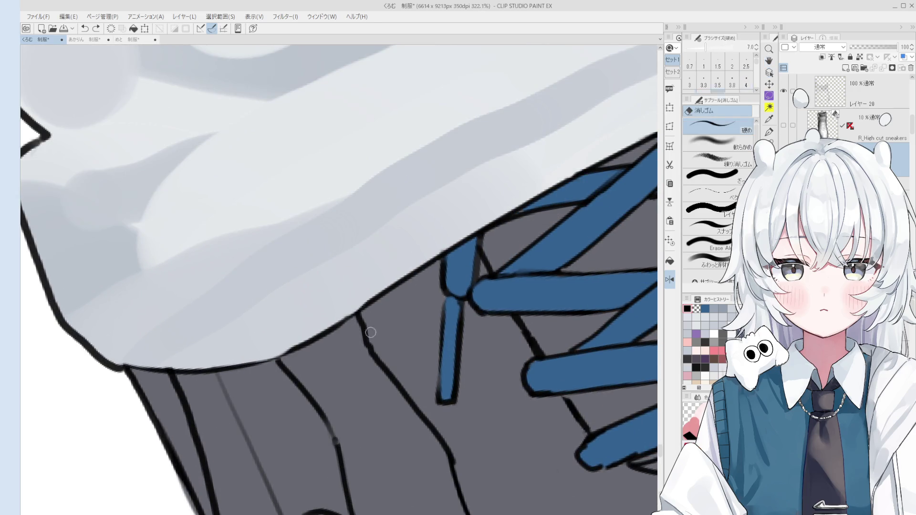
pyautogui.scroll(-1, 376, 349)
pyautogui.press('p')
pyautogui.scroll(-3, 382, 355)
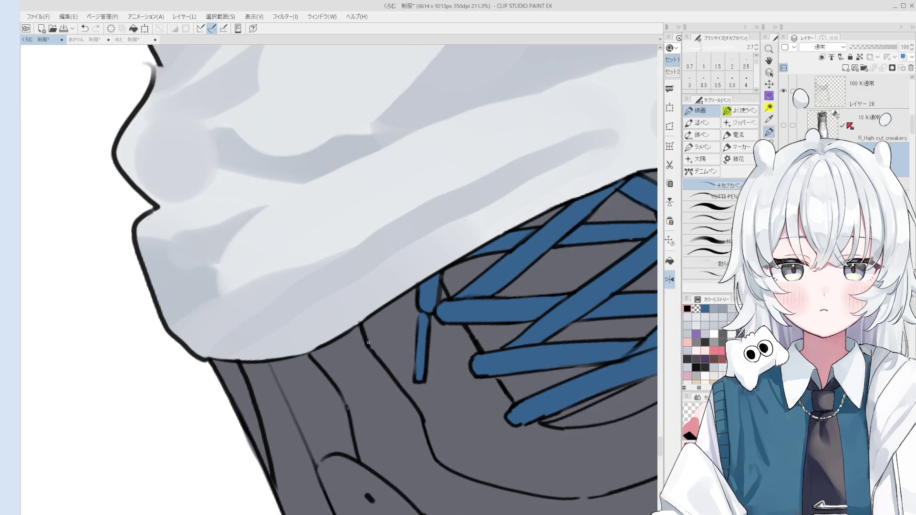
pyautogui.scroll(-3, 396, 357)
pyautogui.scroll(-1, 525, 318)
pyautogui.press('e')
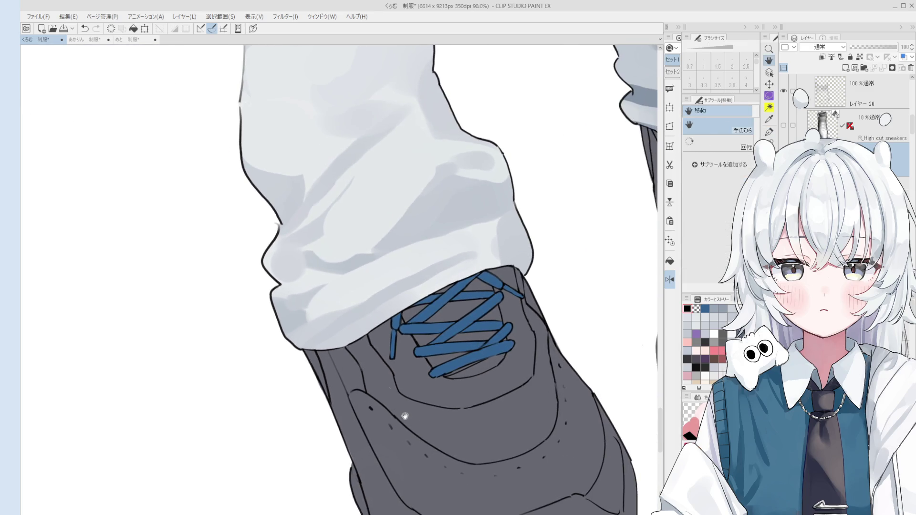
pyautogui.scroll(2, 404, 415)
pyautogui.press('h')
pyautogui.scroll(-1, 521, 311)
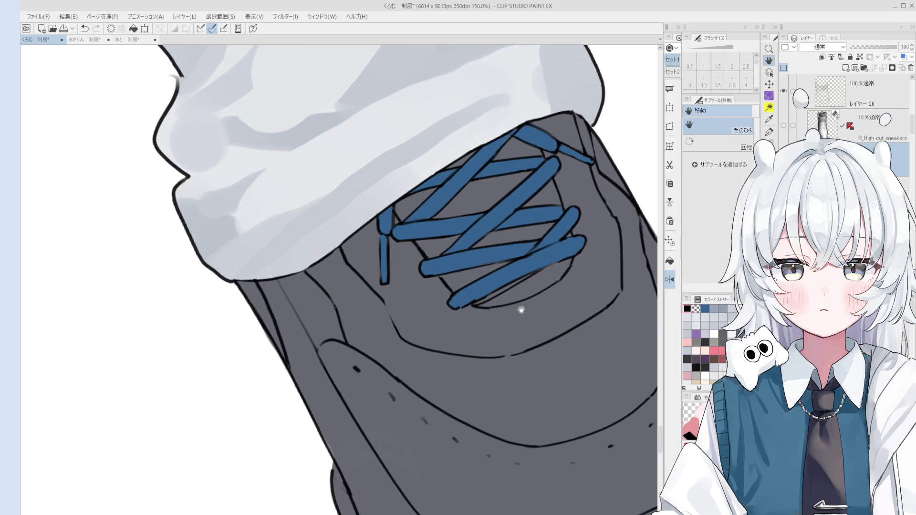
pyautogui.moveTo(519, 327); pyautogui.dragTo(514, 286)
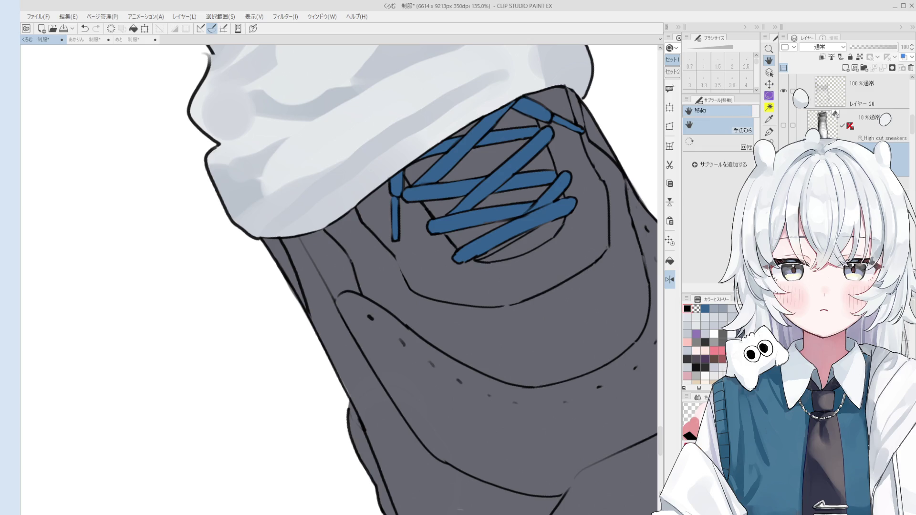
# Pan onto the laces with the hard eraser and pen, undoing then redoing the last stroke.
pyautogui.moveTo(421, 279); pyautogui.dragTo(437, 296)
pyautogui.scroll(3, 420, 292)
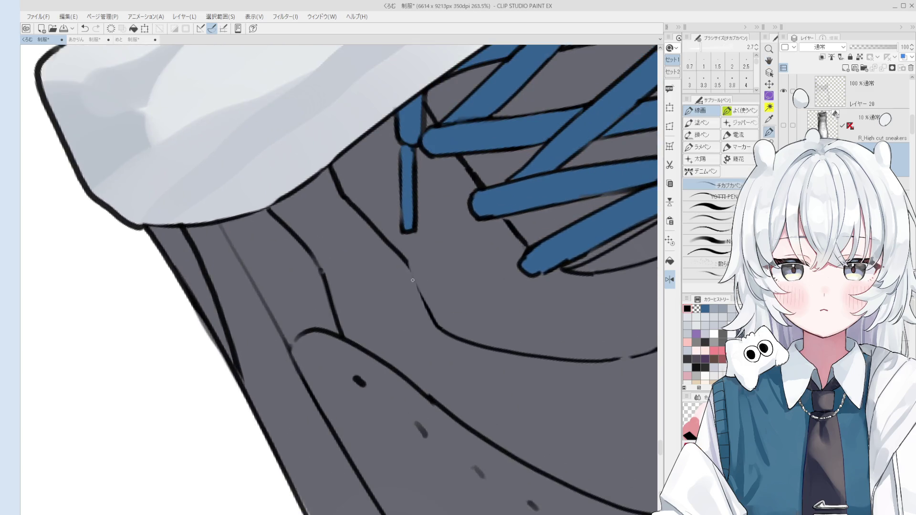
pyautogui.press('e')
pyautogui.scroll(-5, 423, 289)
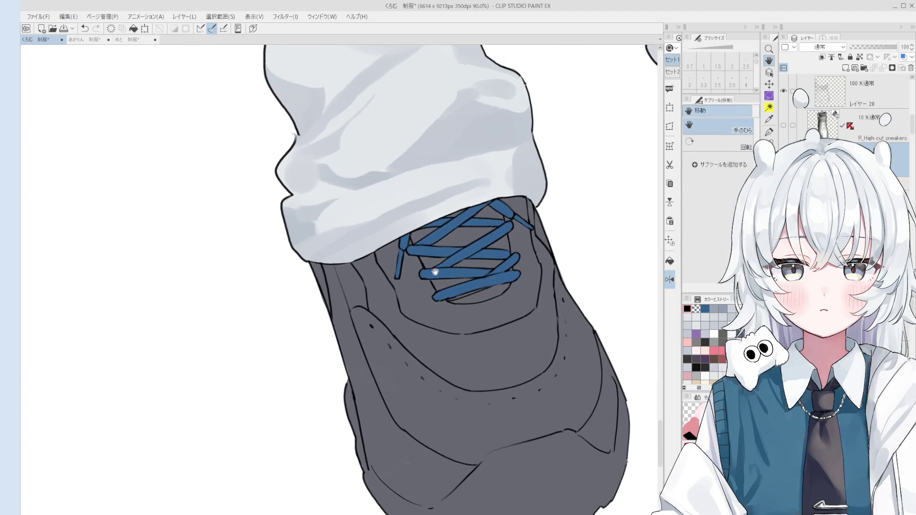
pyautogui.scroll(4, 429, 284)
pyautogui.press('p')
pyautogui.hotkey('ctrl', 'z')
pyautogui.hotkey('ctrl', 'y')
pyautogui.scroll(-1, 429, 277)
pyautogui.press('e')
pyautogui.scroll(2, 432, 264)
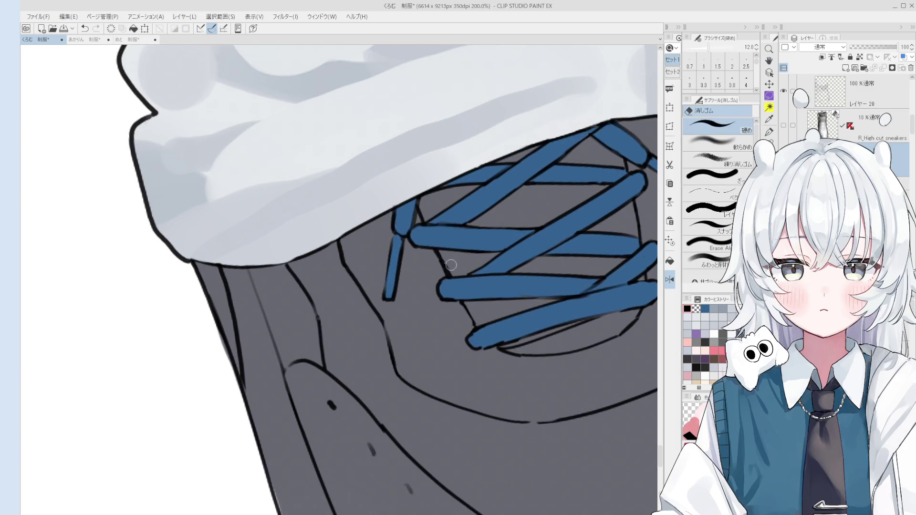
# Pan out to show the whole shoe while alternating eraser and line-art pen.
pyautogui.press('h')
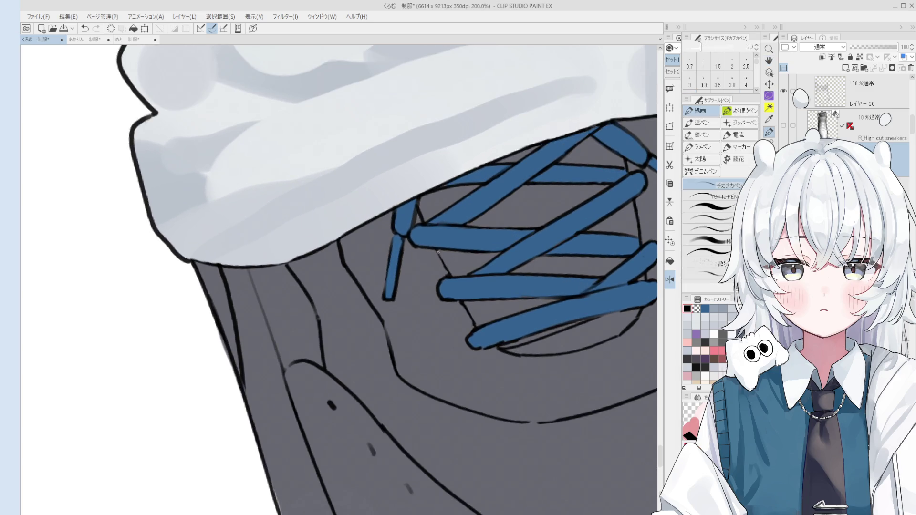
pyautogui.scroll(-5, 444, 259)
pyautogui.moveTo(515, 247); pyautogui.dragTo(477, 261)
pyautogui.press('e')
pyautogui.scroll(3, 491, 259)
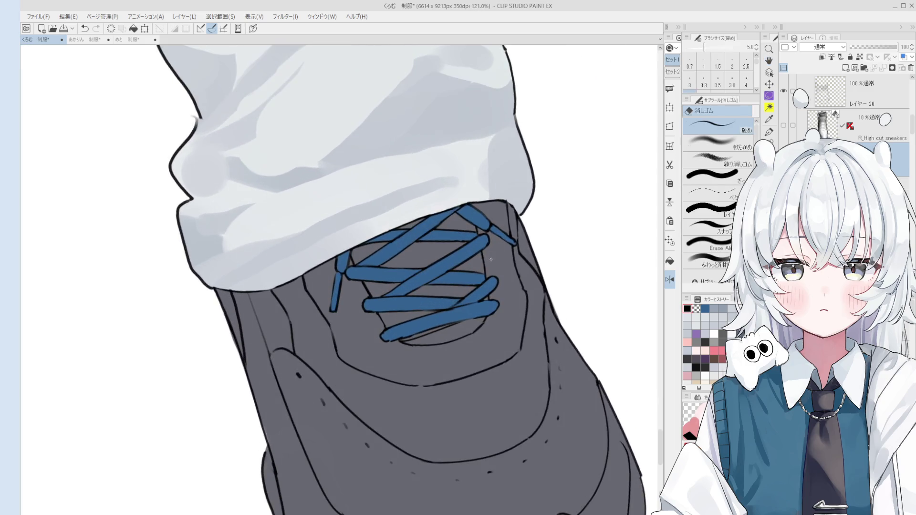
pyautogui.press('p')
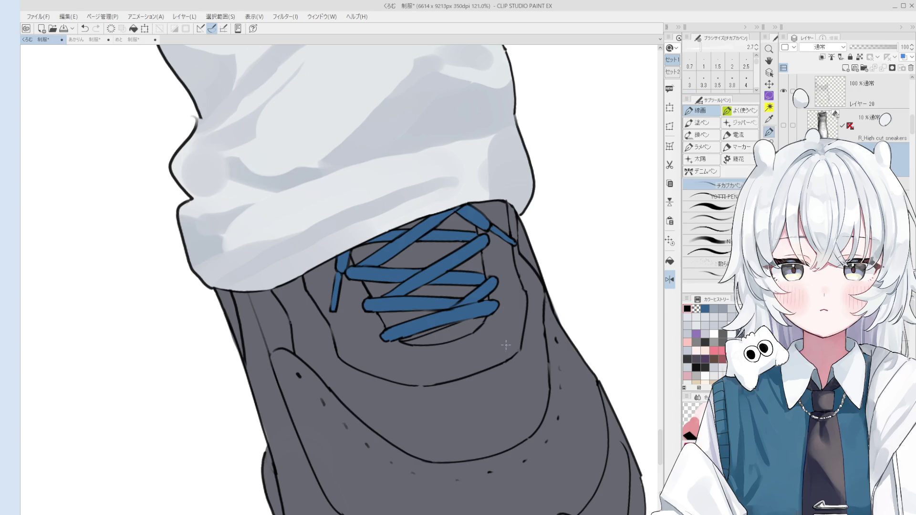
pyautogui.scroll(5, 521, 297)
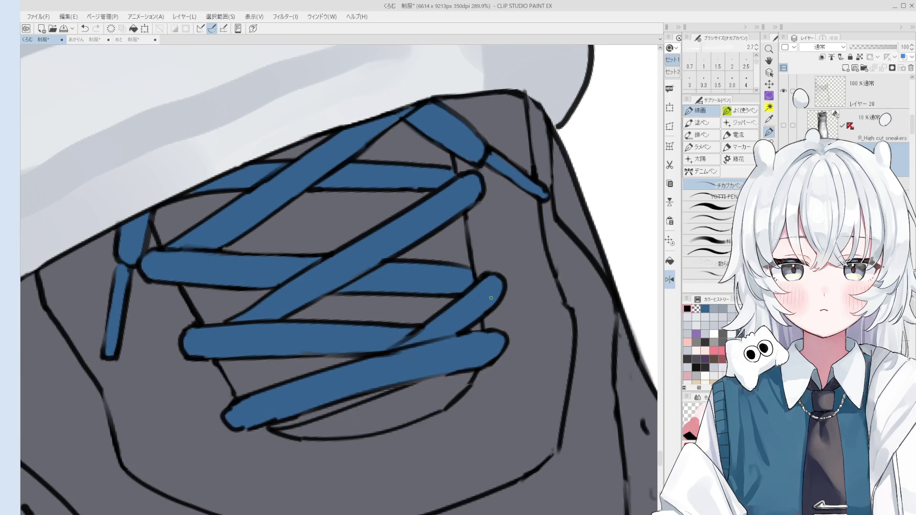
# Pan toward the lower lace, rotate counter-clockwise, and ink over its left tip.
pyautogui.press('e')
pyautogui.press('h')
pyautogui.scroll(-1, 487, 287)
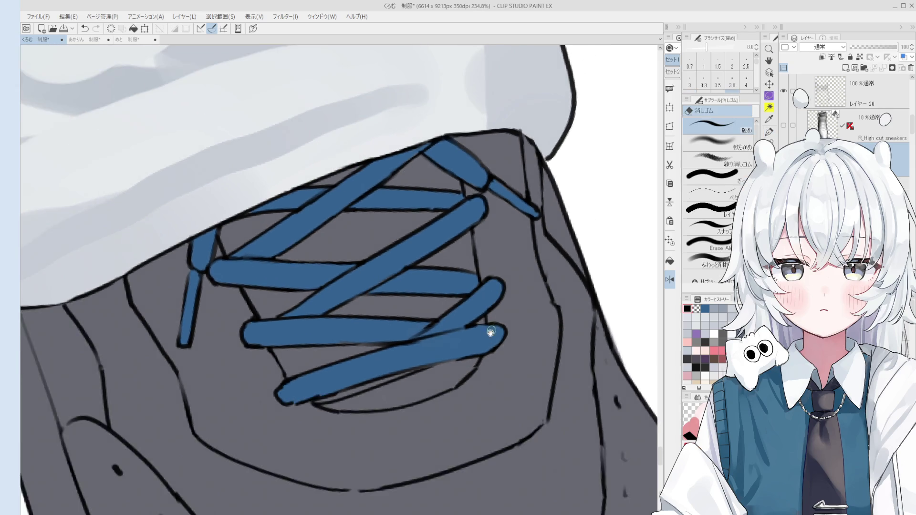
pyautogui.moveTo(493, 334); pyautogui.dragTo(511, 359)
pyautogui.press('-')
pyautogui.press('p')
pyautogui.moveTo(341, 405)
pyautogui.mouseDown()
pyautogui.moveTo(327, 387)
pyautogui.moveTo(340, 402)
pyautogui.mouseUp()
# Shift and rotate the view so the laces slope up and to the right.
pyautogui.press('e')
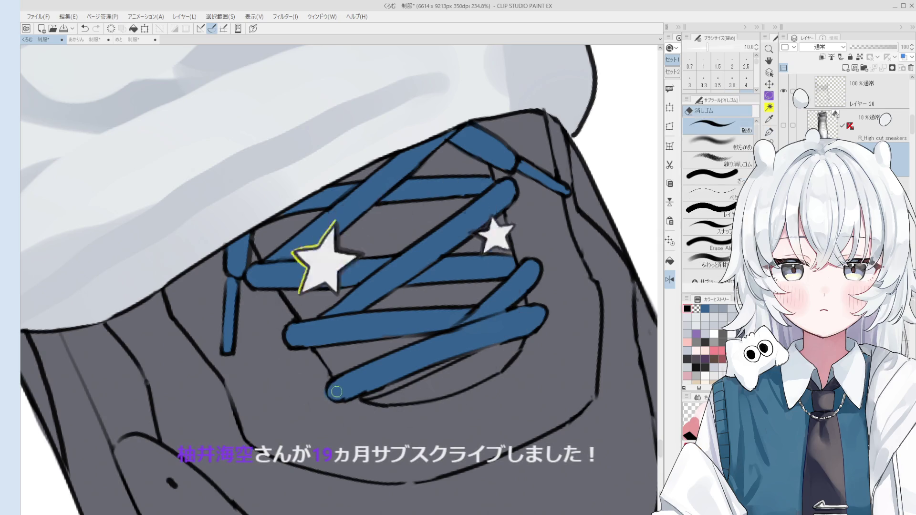
pyautogui.press('h')
pyautogui.scroll(-2, 337, 389)
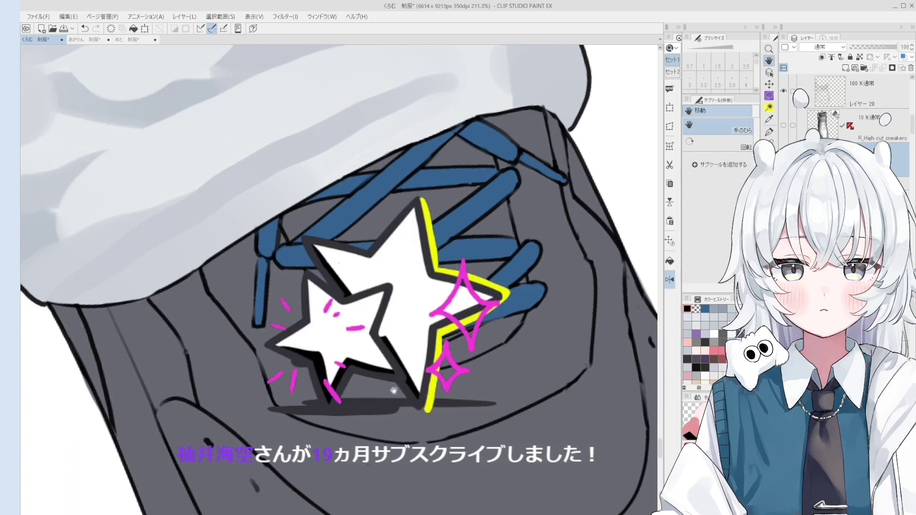
pyautogui.moveTo(440, 382); pyautogui.dragTo(456, 350)
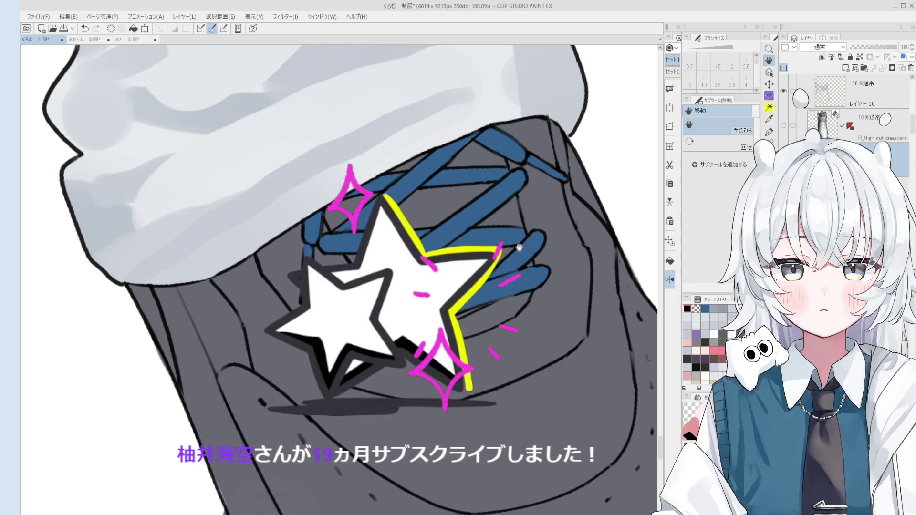
pyautogui.scroll(-1, 515, 252)
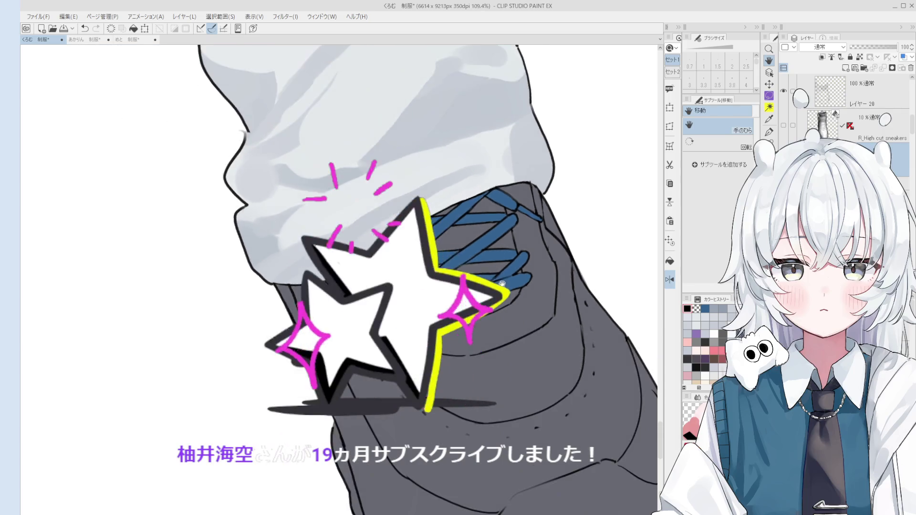
pyautogui.scroll(3, 334, 287)
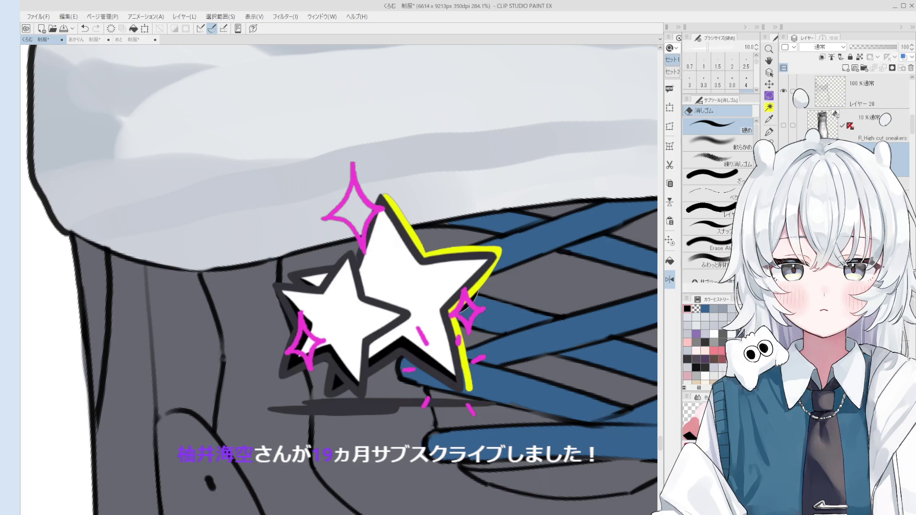
pyautogui.scroll(-2, 445, 276)
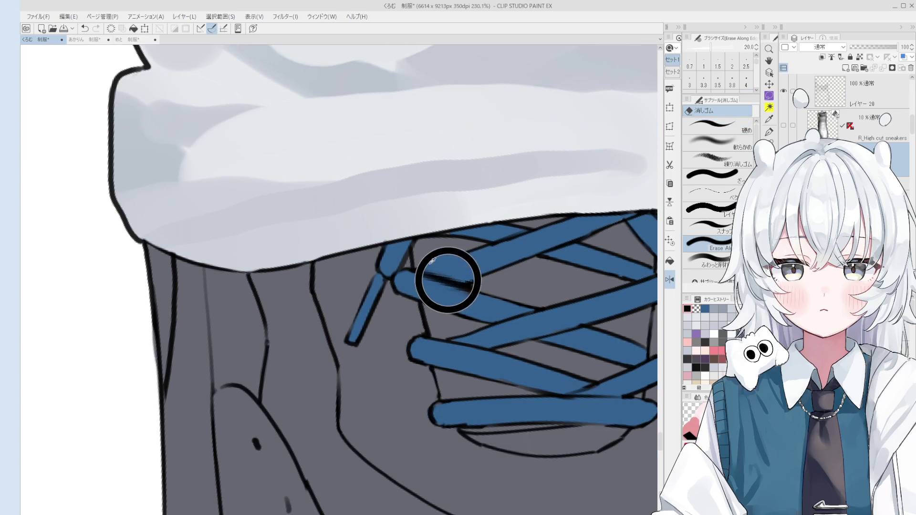
pyautogui.moveTo(446, 276); pyautogui.dragTo(436, 353)
pyautogui.scroll(4, 436, 353)
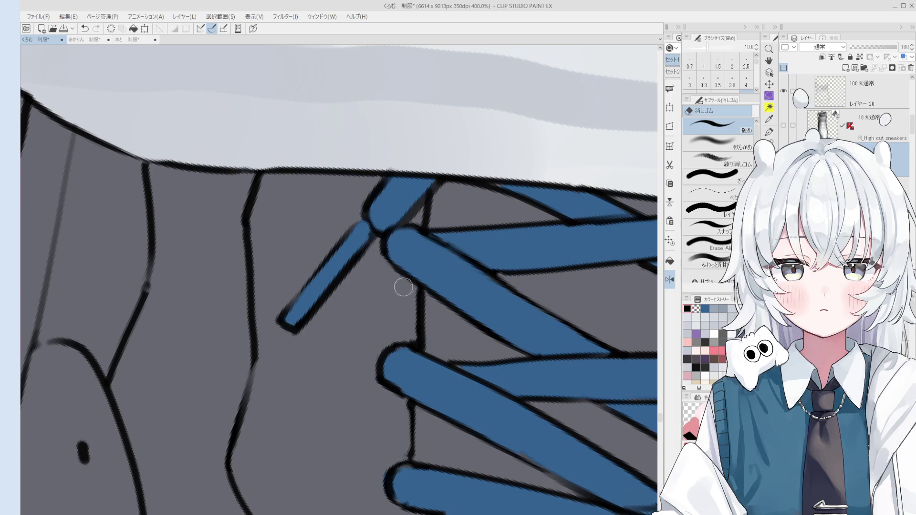
pyautogui.scroll(-3, 388, 252)
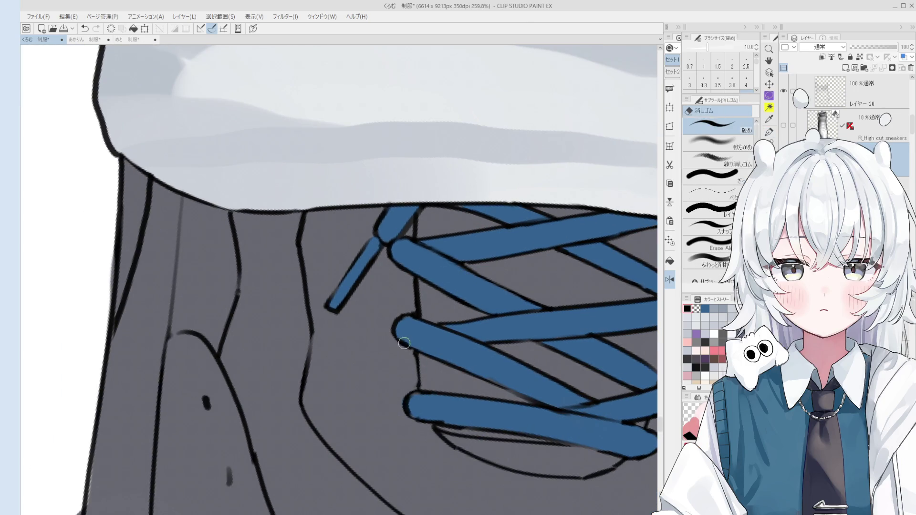
pyautogui.press('p')
pyautogui.moveTo(479, 372); pyautogui.dragTo(493, 330)
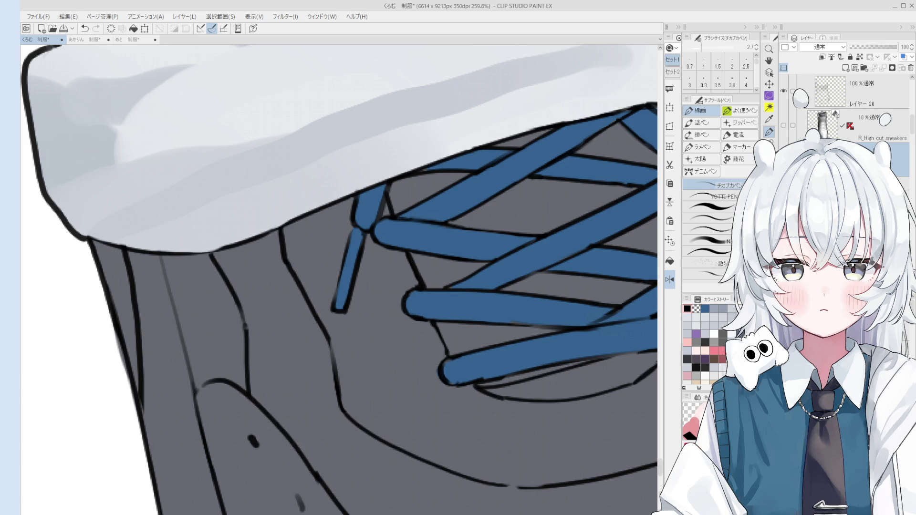
pyautogui.scroll(5, 397, 332)
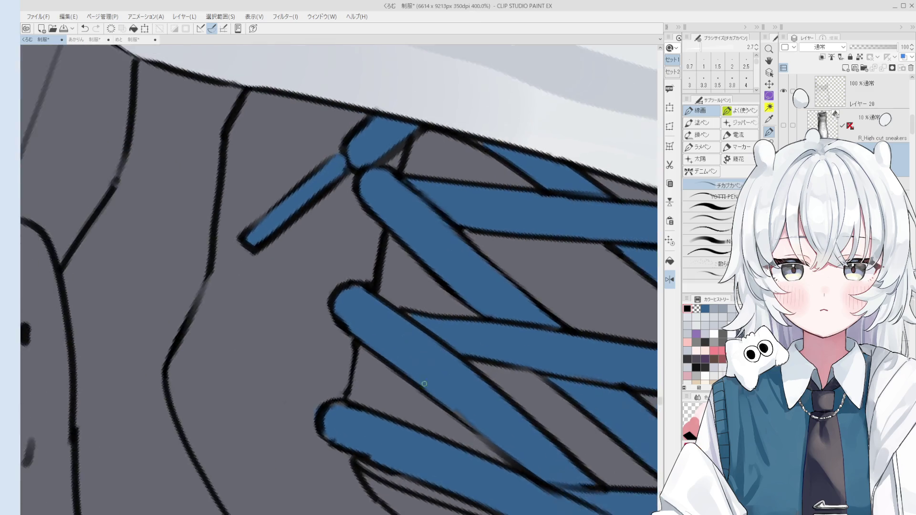
# Erase the black outline around the blue lace tip, alternating eraser and pen.
pyautogui.press('e')
pyautogui.moveTo(353, 305)
pyautogui.mouseDown()
pyautogui.moveTo(368, 311)
pyautogui.moveTo(345, 316)
pyautogui.moveTo(357, 313)
pyautogui.moveTo(351, 328)
pyautogui.moveTo(363, 292)
pyautogui.moveTo(356, 305)
pyautogui.moveTo(384, 296)
pyautogui.mouseUp()
pyautogui.press('p')
pyautogui.press('e')
pyautogui.press('p')
pyautogui.scroll(-1, 374, 320)
pyautogui.press('e')
pyautogui.press('p')
pyautogui.scroll(-1, 381, 299)
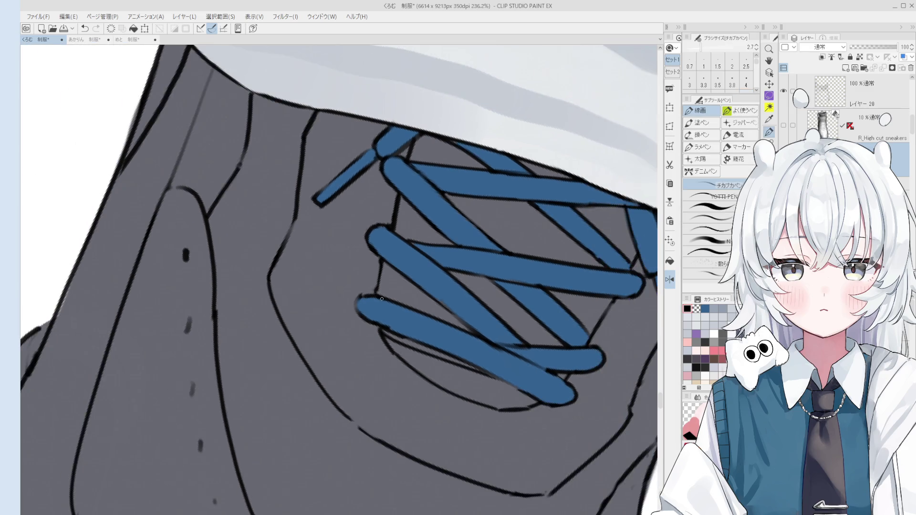
pyautogui.press('e')
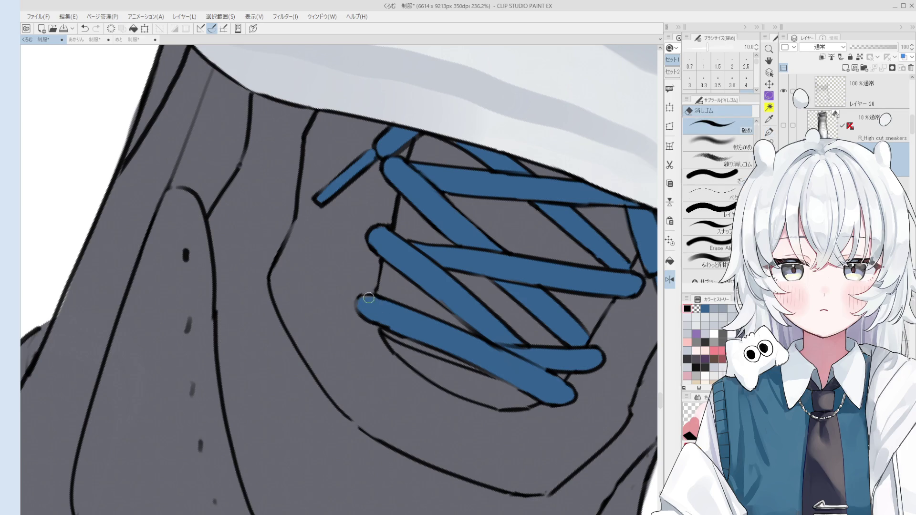
pyautogui.scroll(-1, 369, 298)
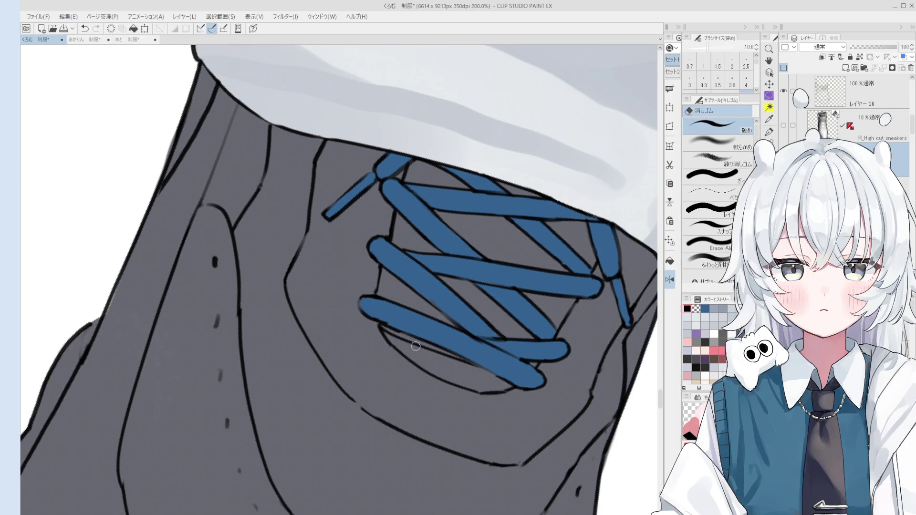
pyautogui.scroll(-2, 416, 346)
pyautogui.scroll(5, 416, 346)
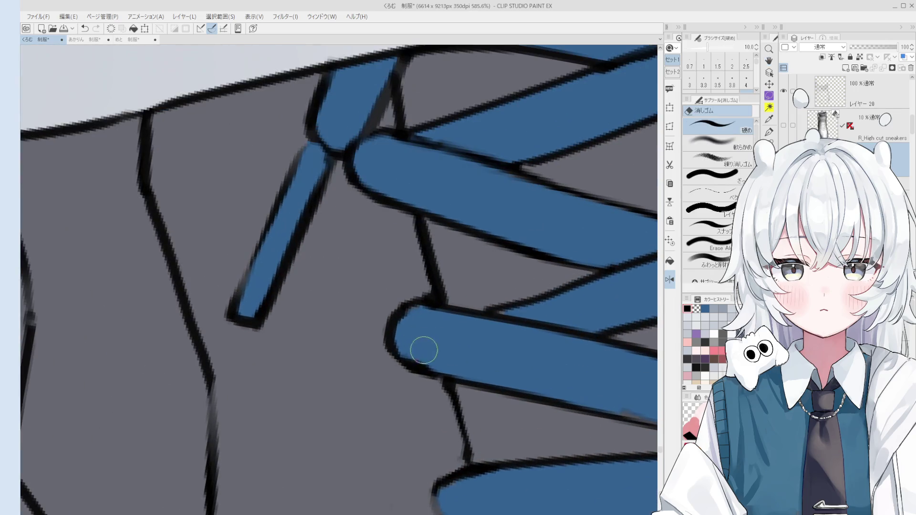
pyautogui.moveTo(434, 348)
pyautogui.mouseDown()
pyautogui.moveTo(391, 322)
pyautogui.moveTo(430, 372)
pyautogui.mouseUp()
# Rotate and pan the view back over the lace area while toggling pen and eraser.
pyautogui.press('p')
pyautogui.scroll(-2, 403, 315)
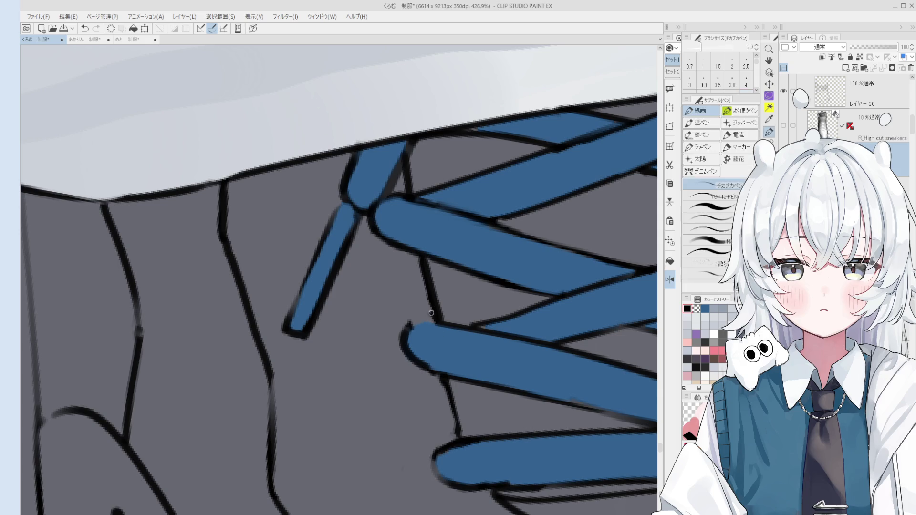
pyautogui.moveTo(434, 319)
pyautogui.mouseDown()
pyautogui.moveTo(409, 400)
pyautogui.moveTo(419, 333)
pyautogui.mouseUp()
pyautogui.press('e')
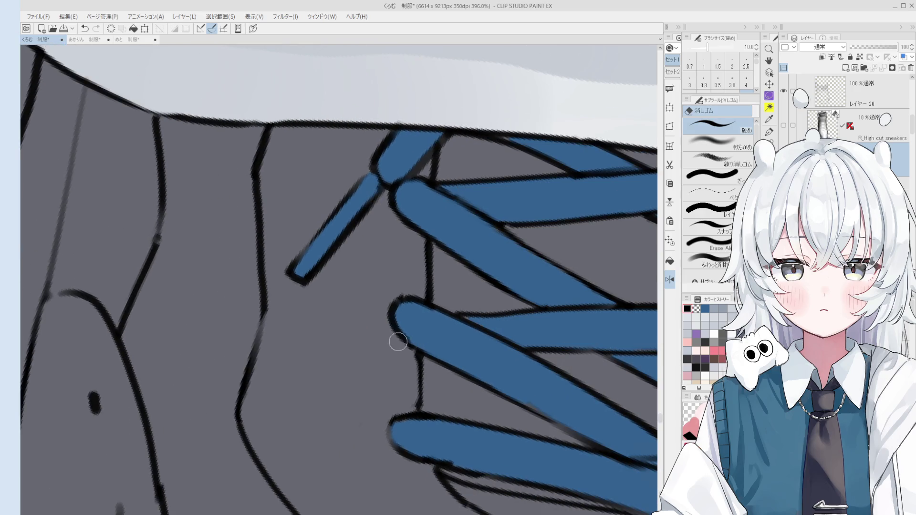
pyautogui.press('p')
pyautogui.scroll(-2, 423, 362)
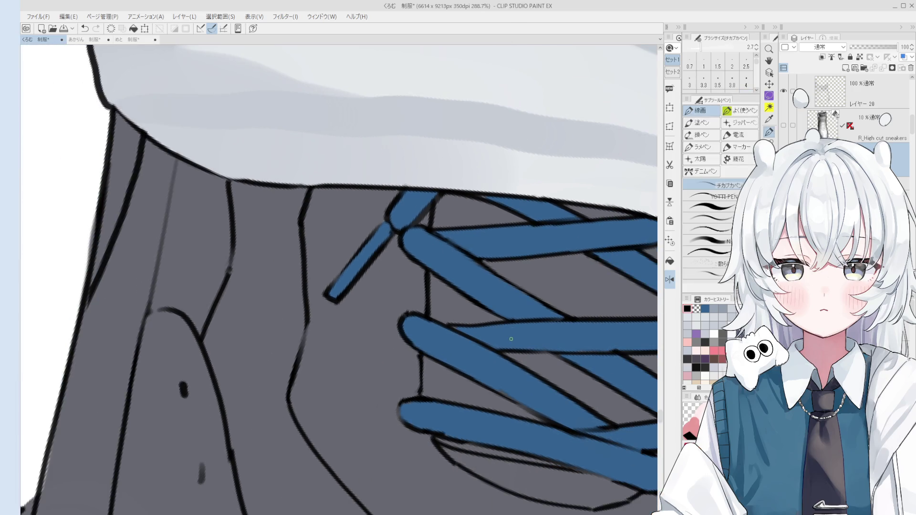
pyautogui.scroll(-1, 511, 339)
pyautogui.moveTo(480, 362); pyautogui.dragTo(496, 363)
pyautogui.moveTo(419, 360)
pyautogui.mouseDown()
pyautogui.moveTo(507, 327)
pyautogui.moveTo(409, 353)
pyautogui.mouseUp()
pyautogui.scroll(1, 487, 345)
# Erase stray lines and reframe the view to show the sock cuff and laces.
pyautogui.press('e')
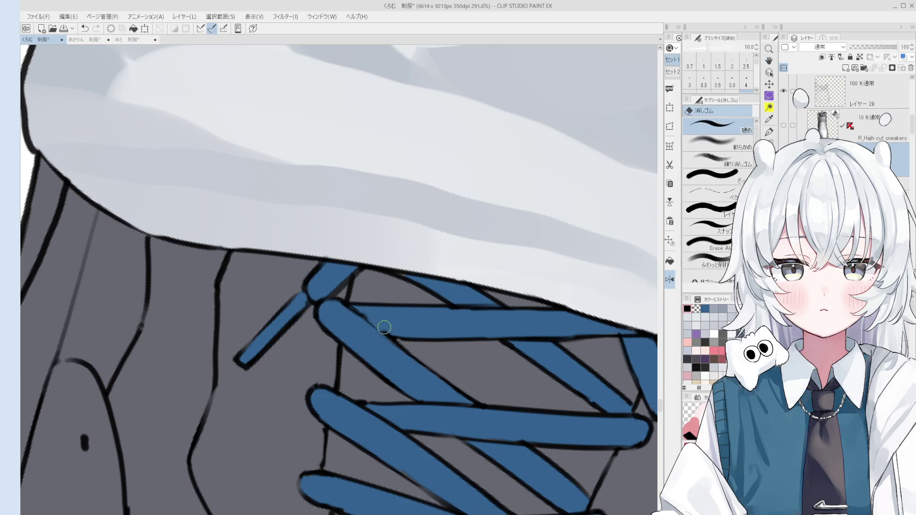
pyautogui.scroll(-2, 462, 362)
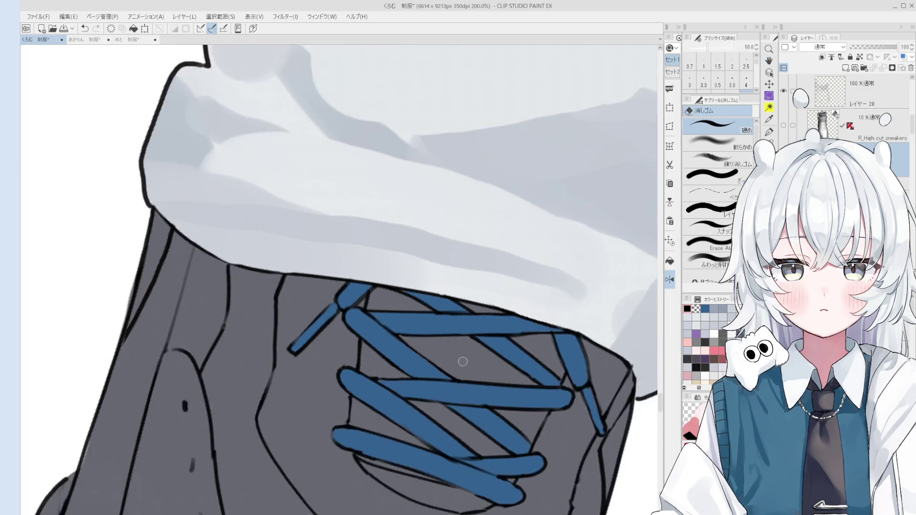
pyautogui.scroll(-1, 462, 362)
pyautogui.moveTo(463, 361); pyautogui.dragTo(501, 277)
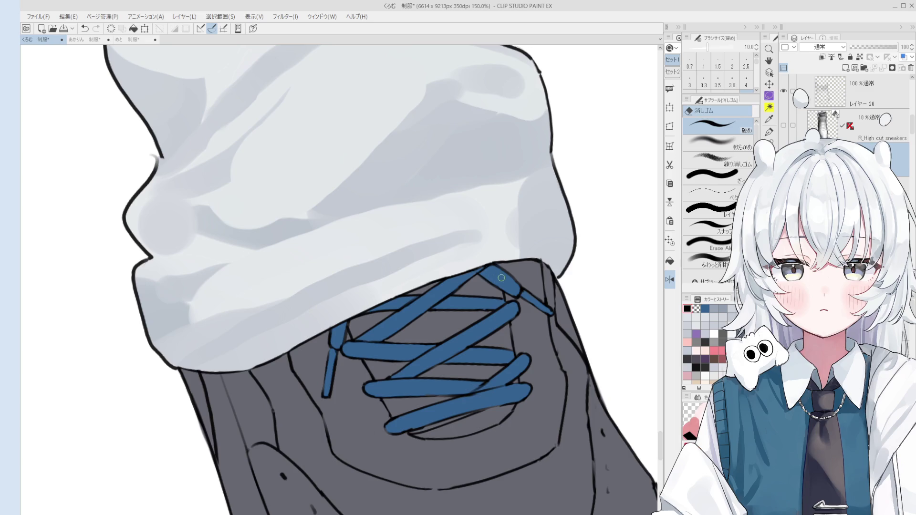
pyautogui.press('p')
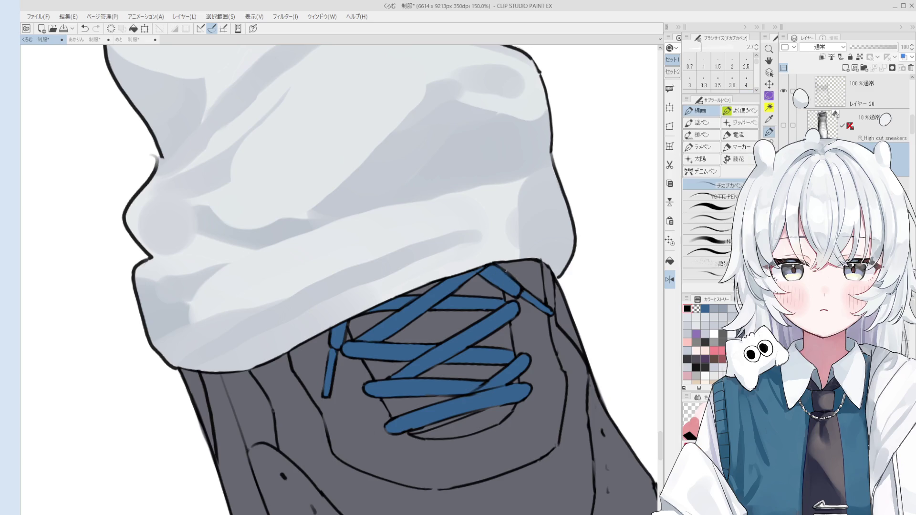
pyautogui.press('e')
pyautogui.scroll(2, 520, 291)
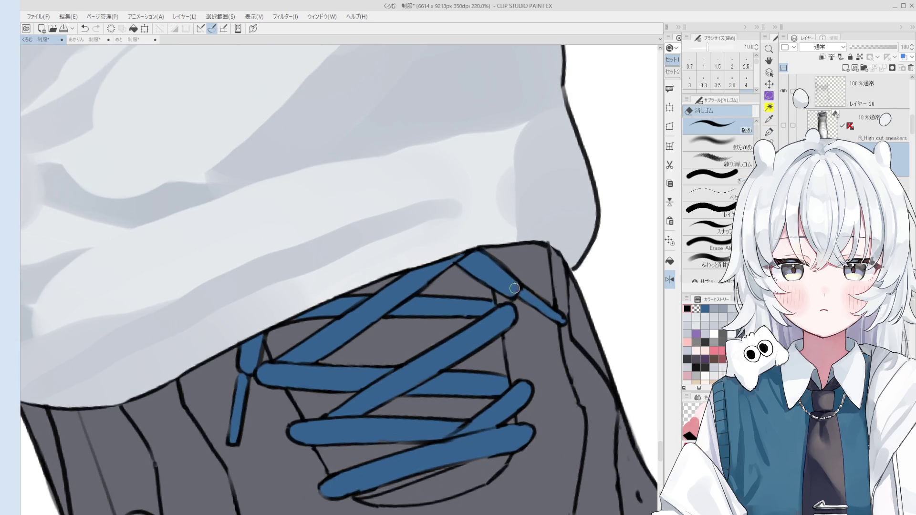
pyautogui.press('p')
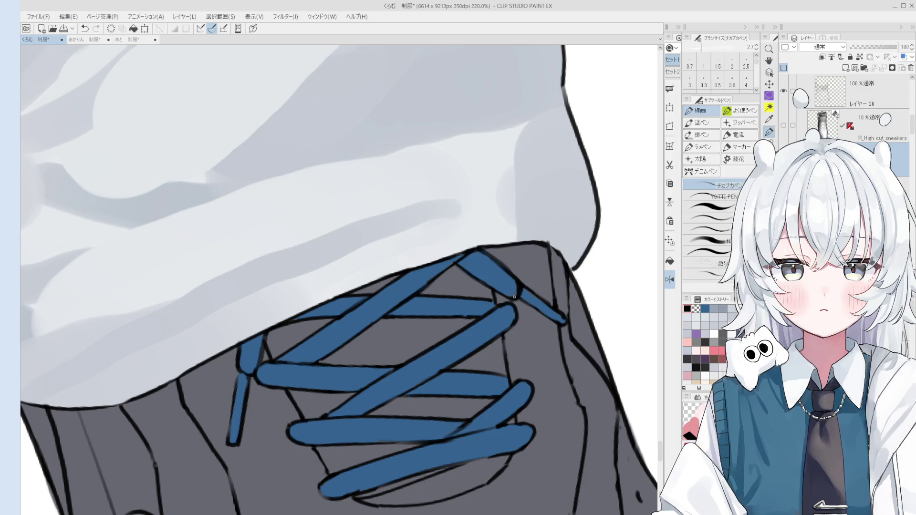
pyautogui.press('h')
pyautogui.scroll(-2, 583, 325)
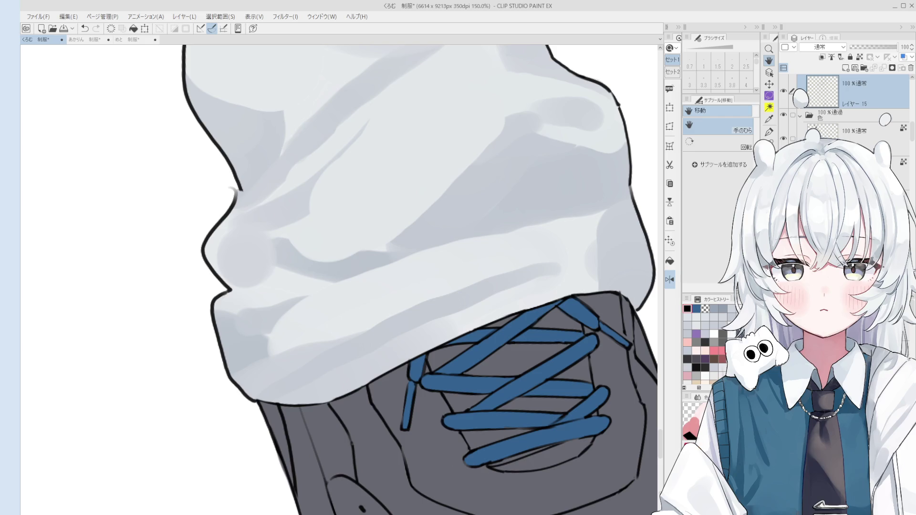
# Select the sneakers layer by picking the shoe directly on the canvas.
pyautogui.scroll(-3, 357, 426)
pyautogui.press('o')
pyautogui.scroll(3, 383, 411)
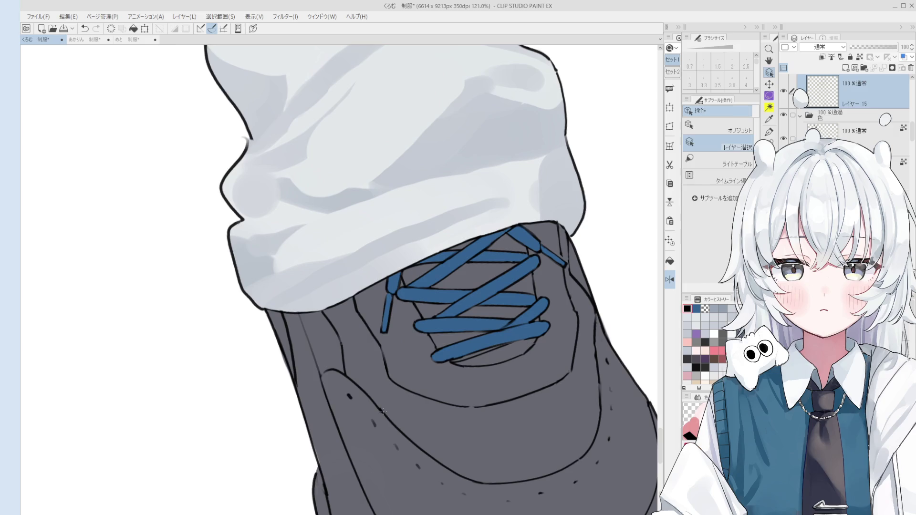
pyautogui.press('e')
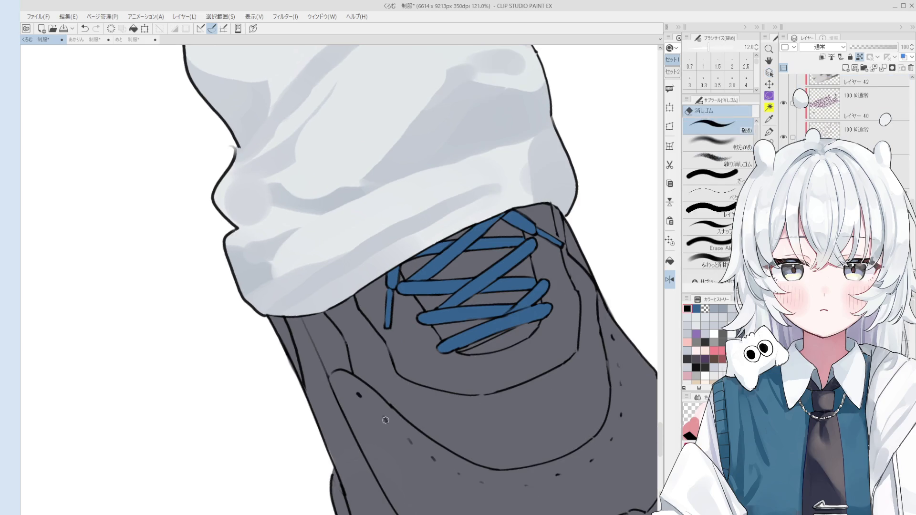
pyautogui.keyDown('ctrl'); pyautogui.keyDown('shift'); pyautogui.click(385, 420); pyautogui.keyUp('shift'); pyautogui.keyUp('ctrl')
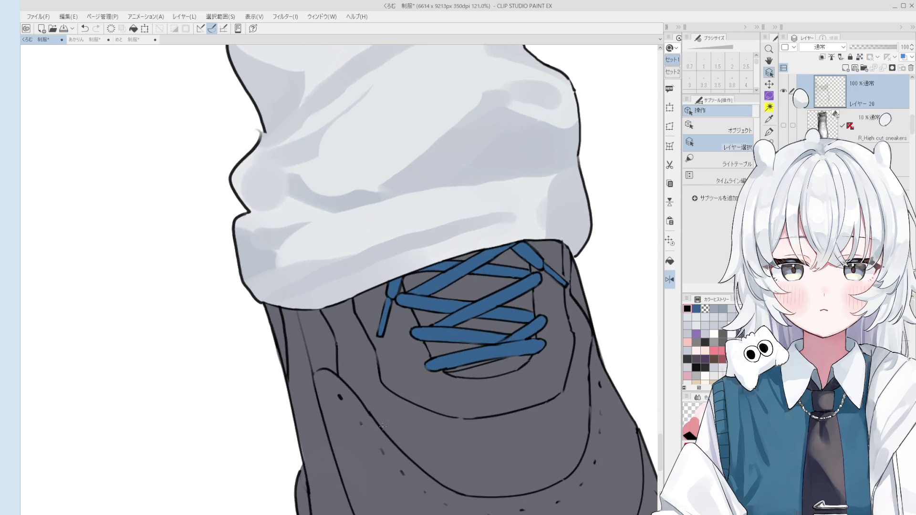
# Thicken a short stretch of the sneaker's outline with the チカブカペン pen.
pyautogui.press('b')
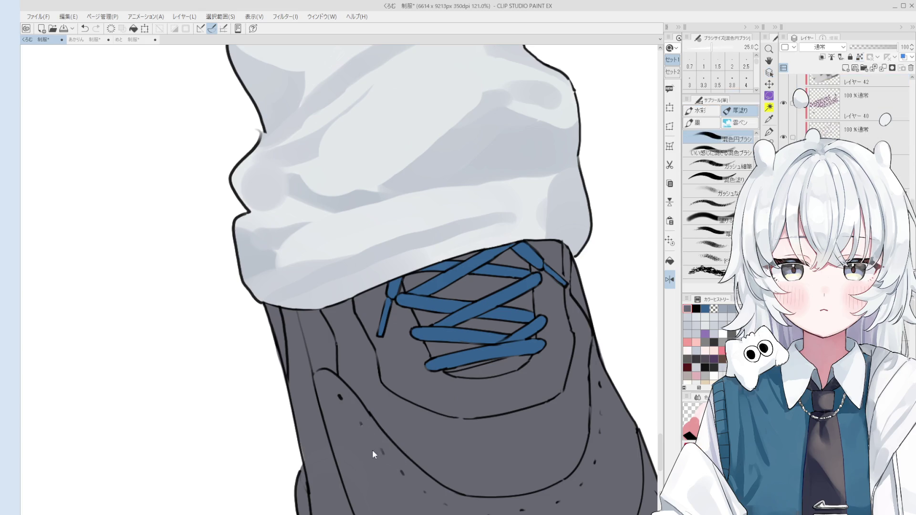
pyautogui.scroll(-2, 411, 492)
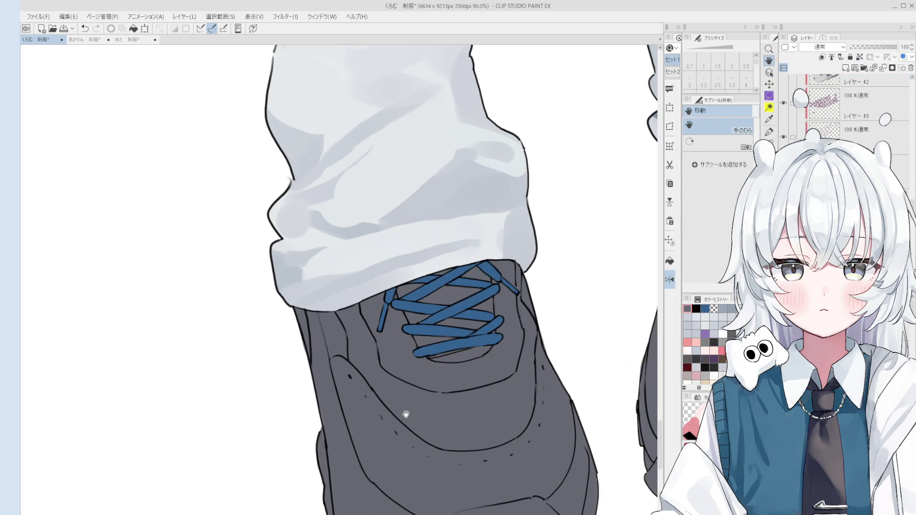
pyautogui.scroll(2, 351, 378)
pyautogui.press('e')
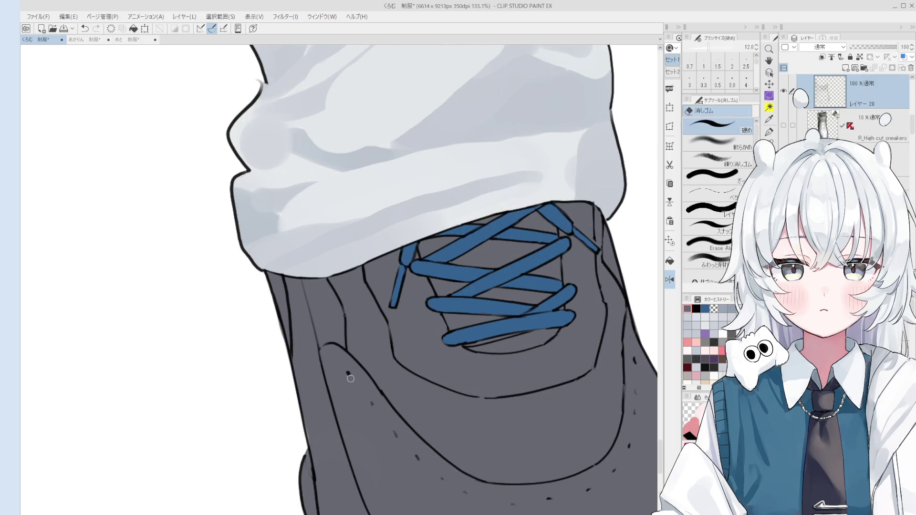
pyautogui.scroll(-1, 388, 402)
pyautogui.press('o')
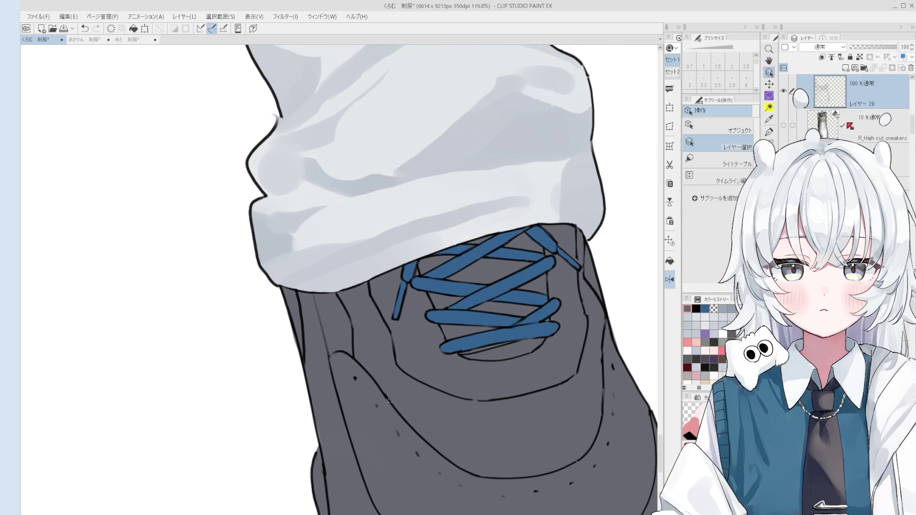
pyautogui.press('e')
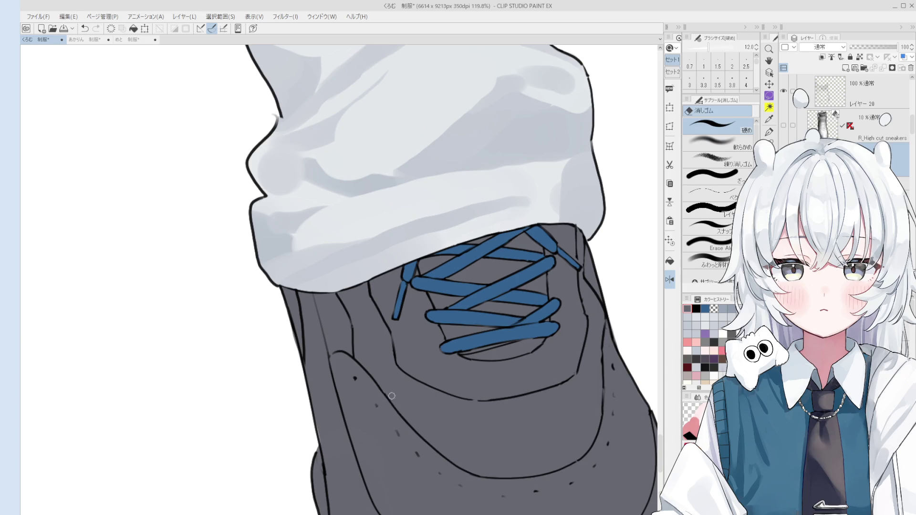
pyautogui.press('o')
pyautogui.press('e')
pyautogui.press('p')
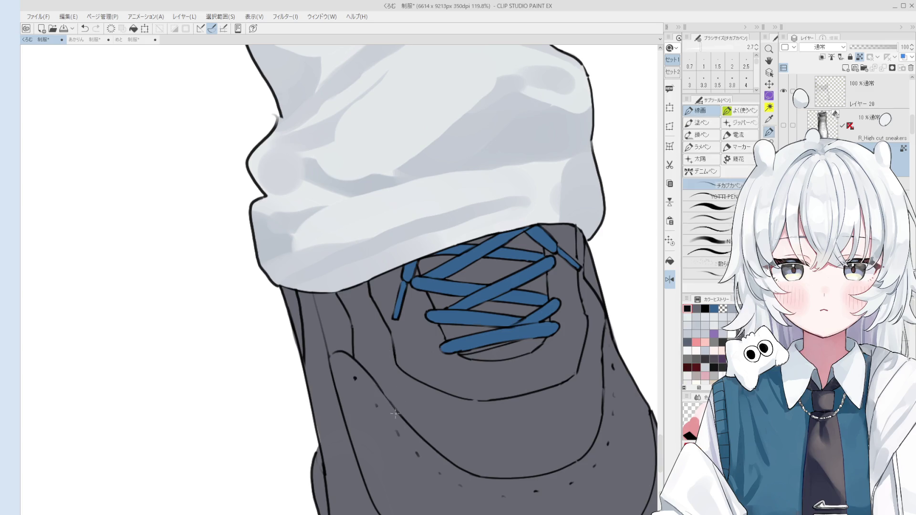
pyautogui.press('e')
pyautogui.press('p')
pyautogui.moveTo(372, 380); pyautogui.dragTo(395, 407)
pyautogui.press('e')
pyautogui.scroll(2, 371, 287)
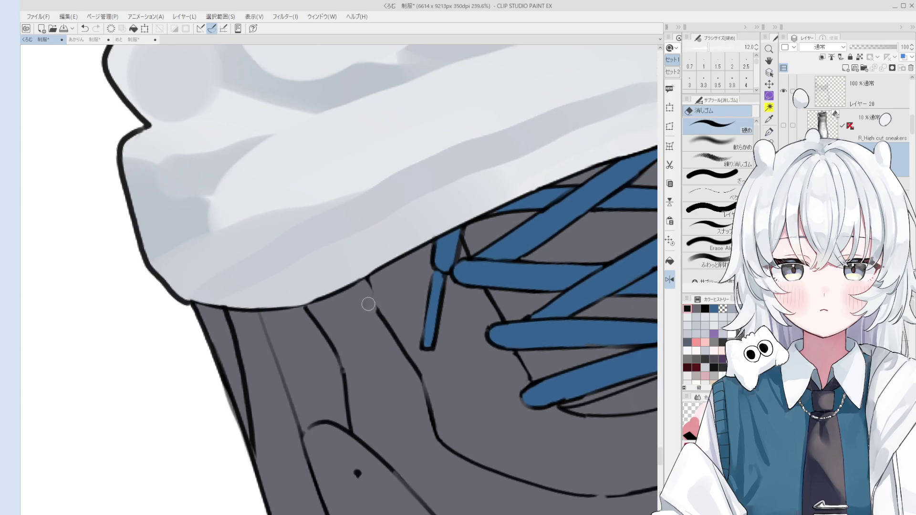
# Zoom in on the front sneaker and retouch its left outline beside the toe cap.
pyautogui.scroll(-2, 368, 304)
pyautogui.scroll(-1, 376, 297)
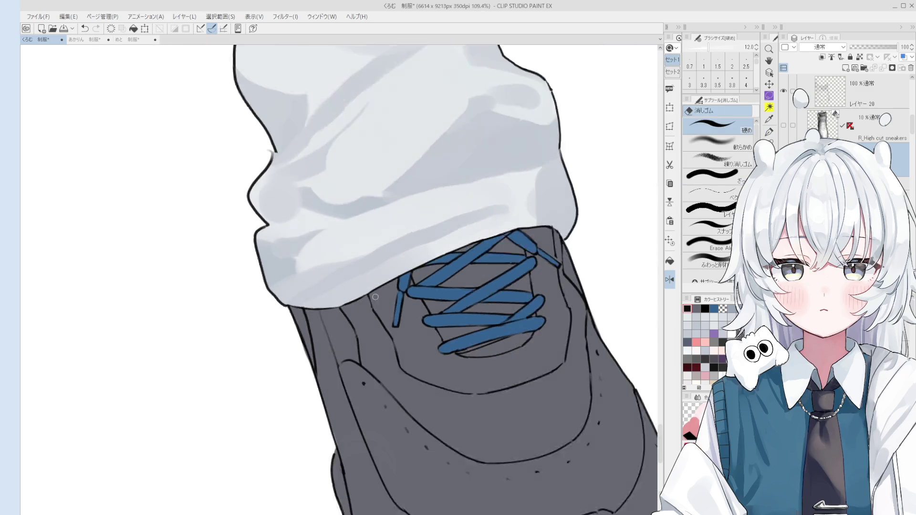
pyautogui.scroll(-1, 363, 310)
pyautogui.scroll(1, 344, 320)
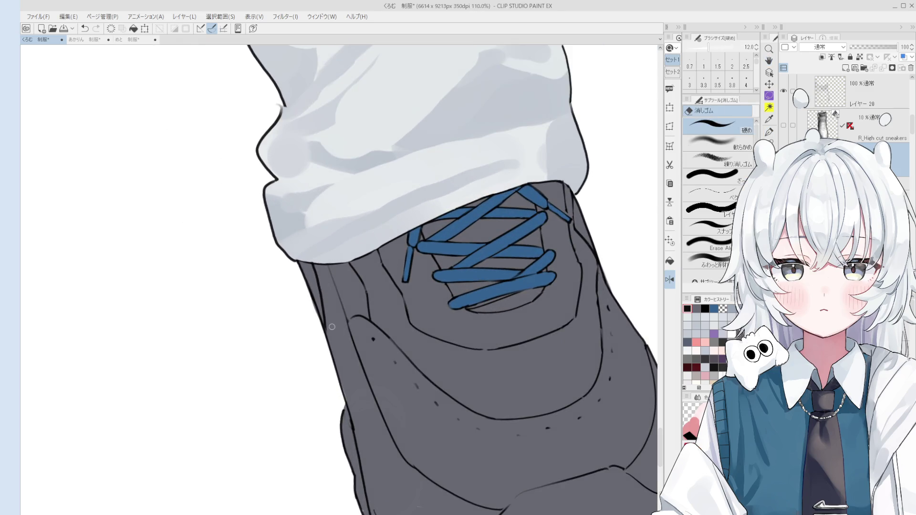
pyautogui.press('p')
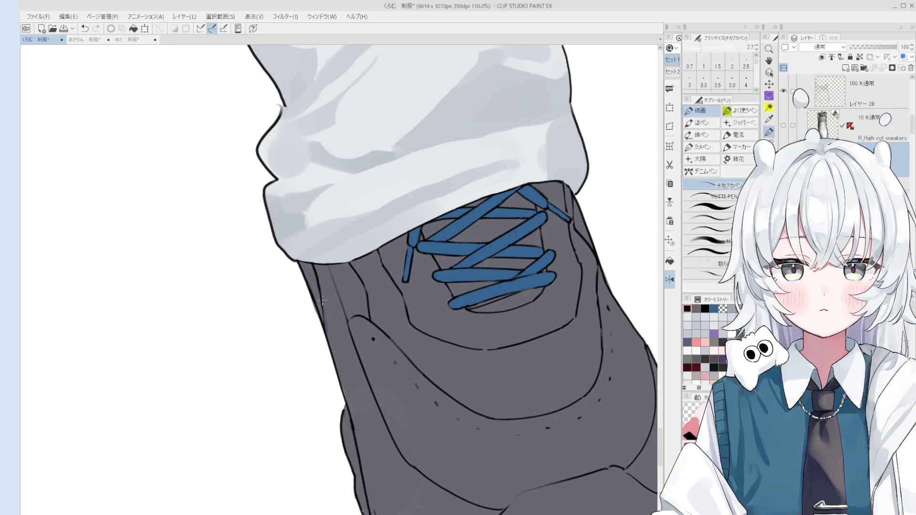
pyautogui.scroll(-1, 323, 296)
pyautogui.press('e')
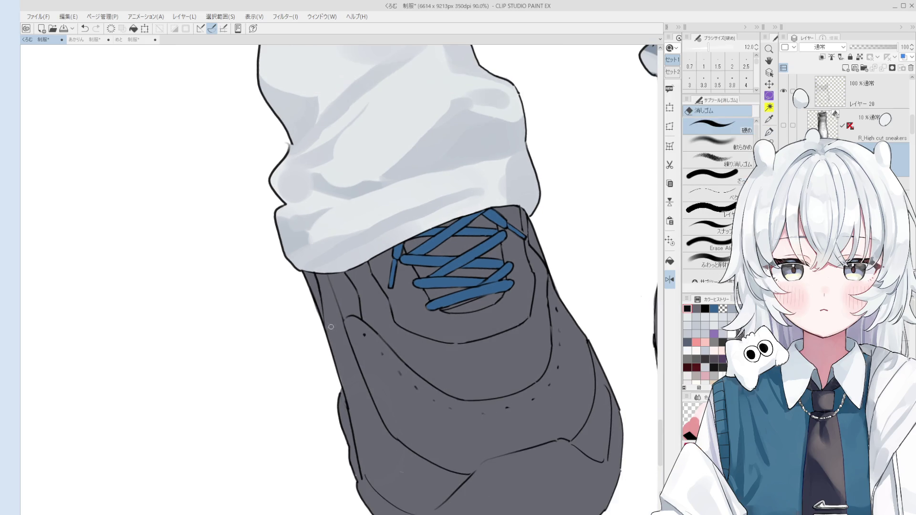
pyautogui.scroll(-2, 331, 327)
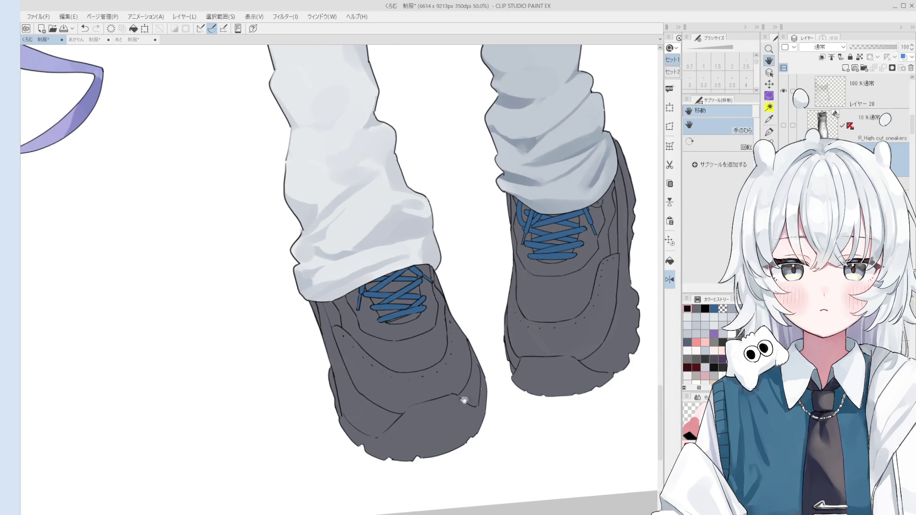
pyautogui.scroll(1, 357, 377)
pyautogui.press('p')
pyautogui.scroll(1, 340, 405)
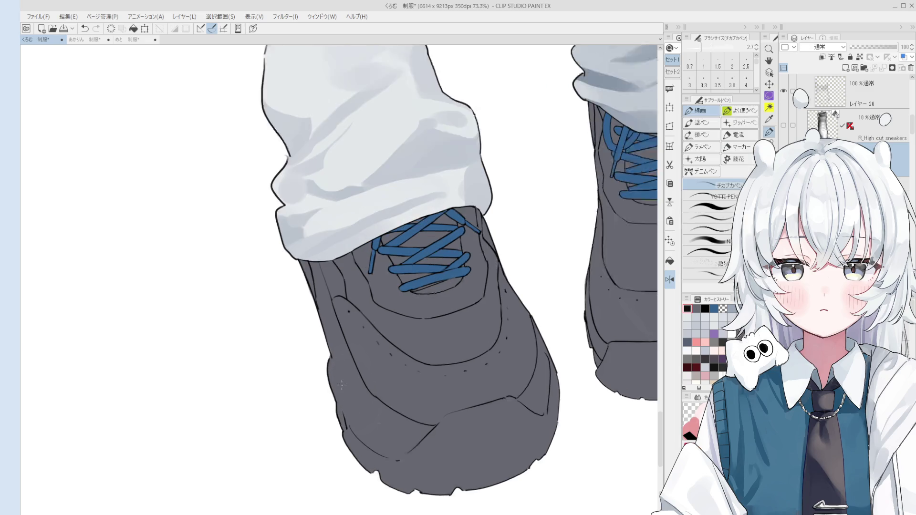
# Undo and restore the left-outline stroke, then keep refining it with pen and eraser.
pyautogui.hotkey('ctrl', 'z')
pyautogui.hotkey('ctrl', 'y')
pyautogui.press('e')
pyautogui.scroll(1, 351, 430)
pyautogui.press('p')
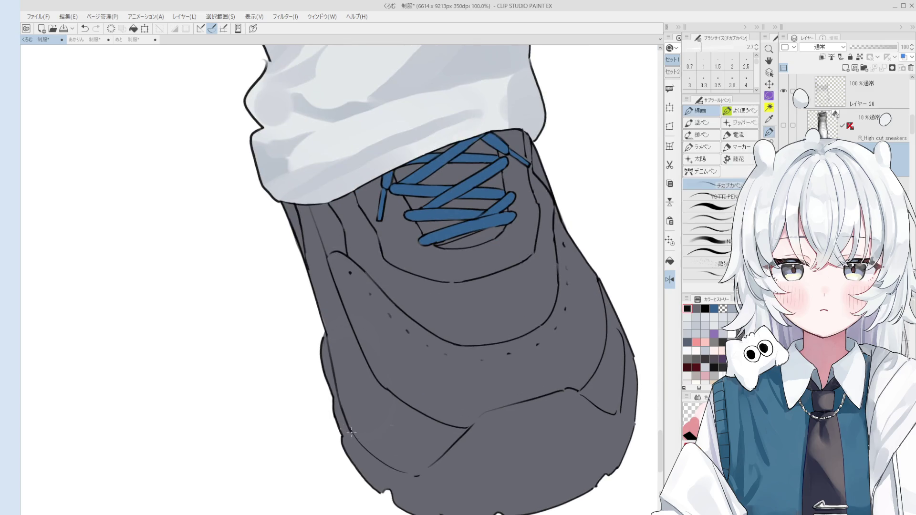
pyautogui.scroll(1, 346, 431)
pyautogui.press('e')
pyautogui.press('p')
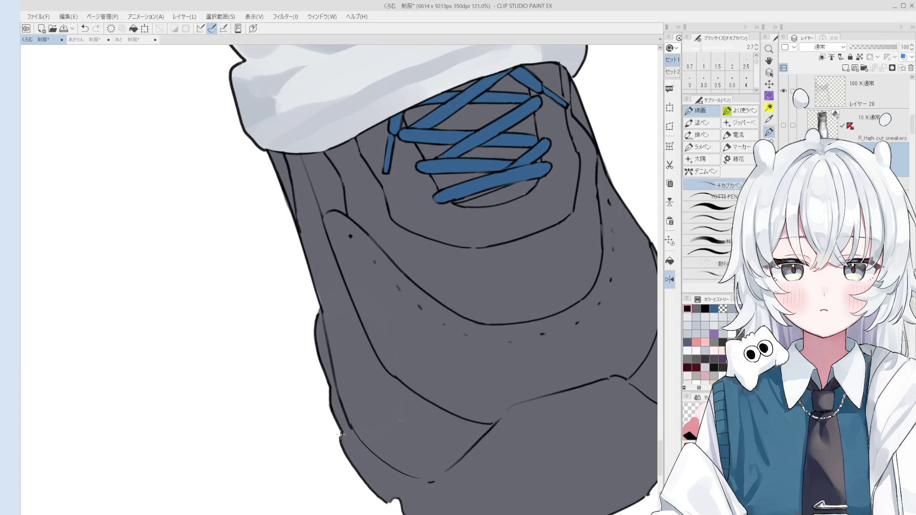
pyautogui.scroll(-3, 393, 425)
pyautogui.scroll(3, 377, 396)
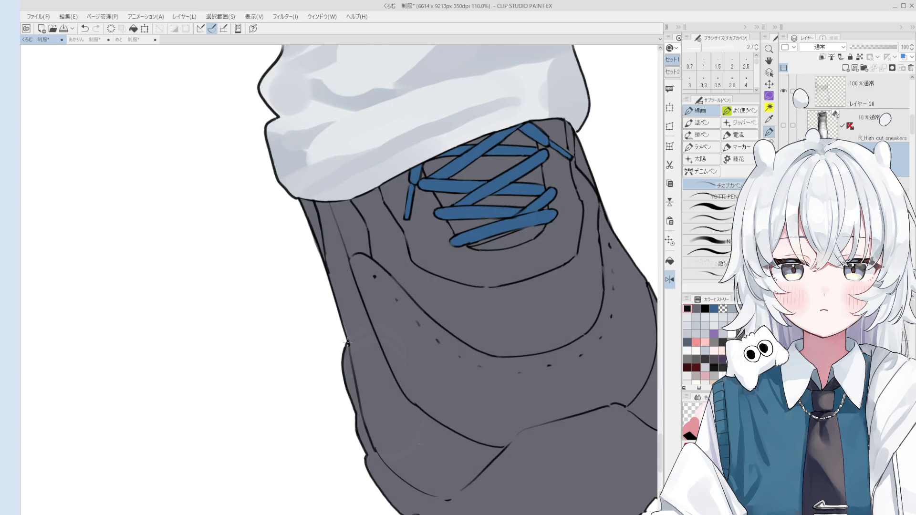
pyautogui.press('e')
pyautogui.press('p')
# Save the drawing and select the legs' line-art layer, レイヤー15.
pyautogui.hotkey('ctrl', 's')
pyautogui.click(514, 440)
pyautogui.scroll(-5, 515, 440)
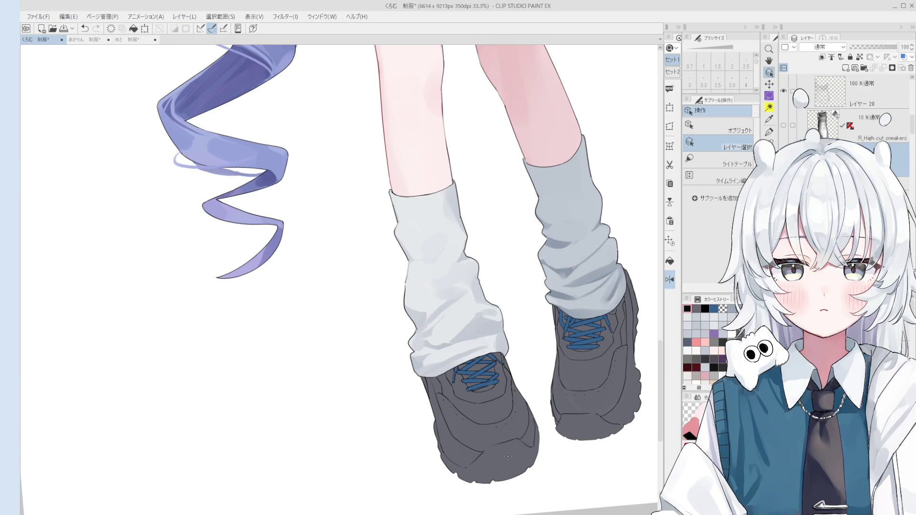
pyautogui.keyDown('ctrl'); pyautogui.keyDown('shift'); pyautogui.click(498, 453); pyautogui.keyUp('shift'); pyautogui.keyUp('ctrl')
pyautogui.scroll(-2, 515, 431)
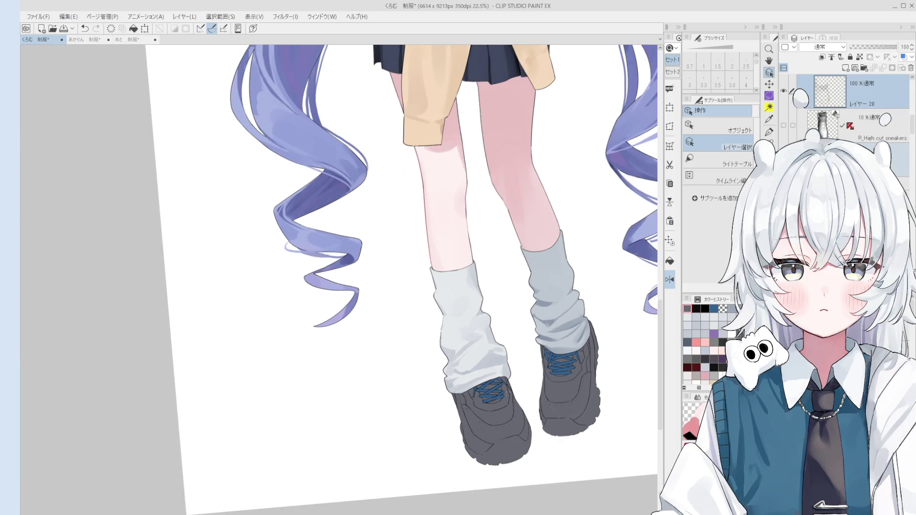
pyautogui.scroll(5, 468, 351)
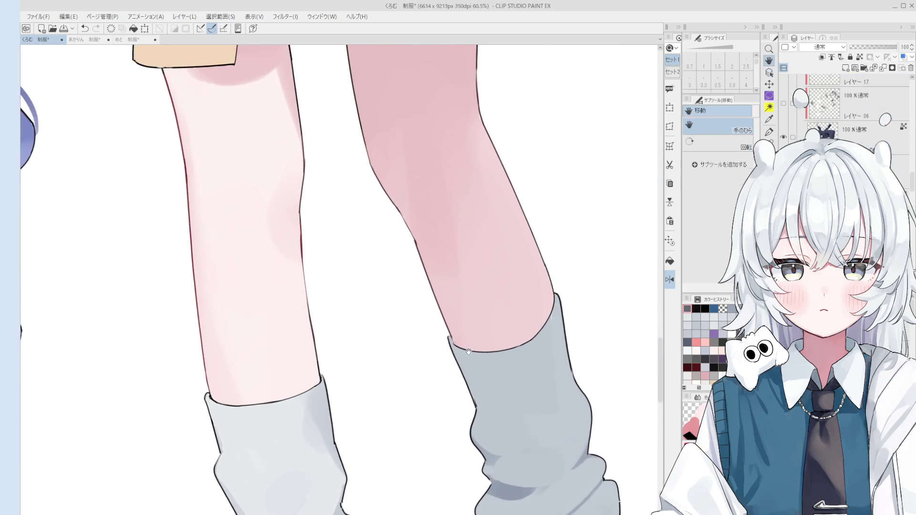
pyautogui.scroll(3, 468, 352)
pyautogui.keyDown('ctrl'); pyautogui.keyDown('shift'); pyautogui.click(454, 329); pyautogui.keyUp('shift'); pyautogui.keyUp('ctrl')
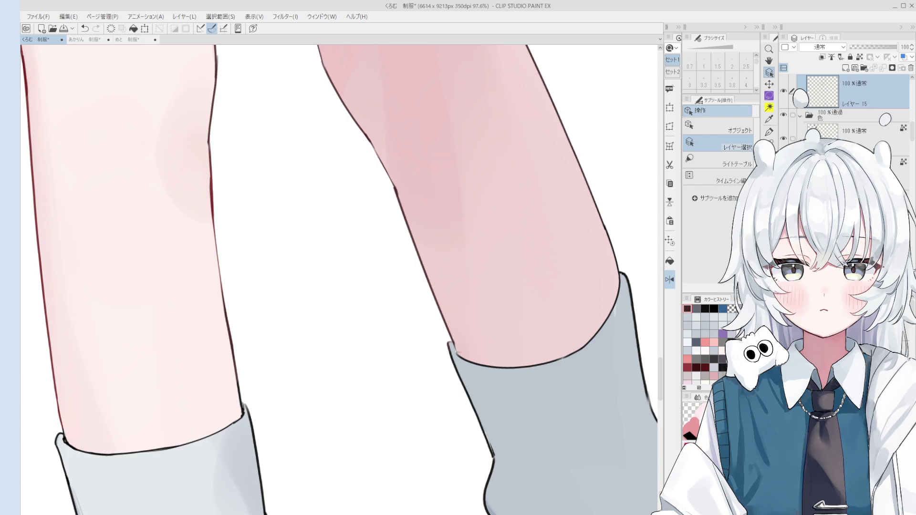
# Touch up the right leg's outline, rotating the view down toward the leg warmers and shoes.
pyautogui.scroll(-2, 343, 271)
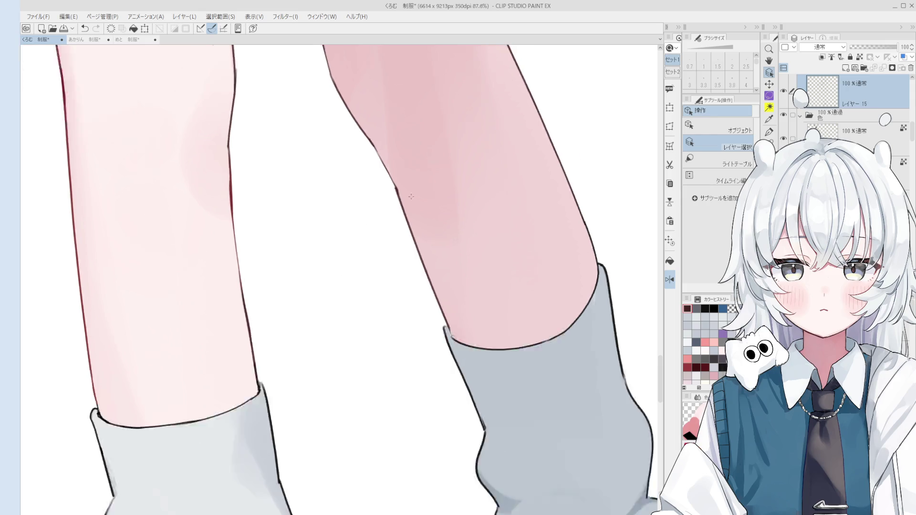
pyautogui.scroll(2, 428, 228)
pyautogui.moveTo(428, 228); pyautogui.dragTo(454, 260)
pyautogui.press('p')
pyautogui.press('e')
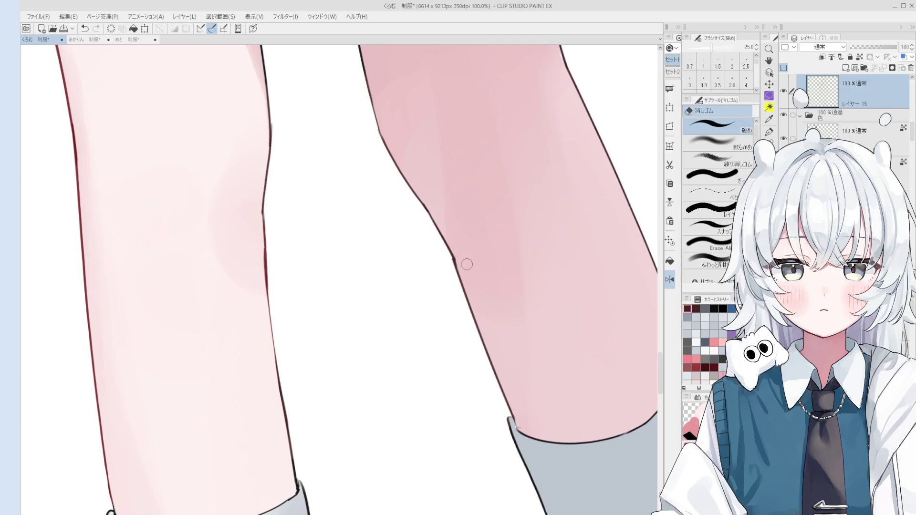
pyautogui.press('-')
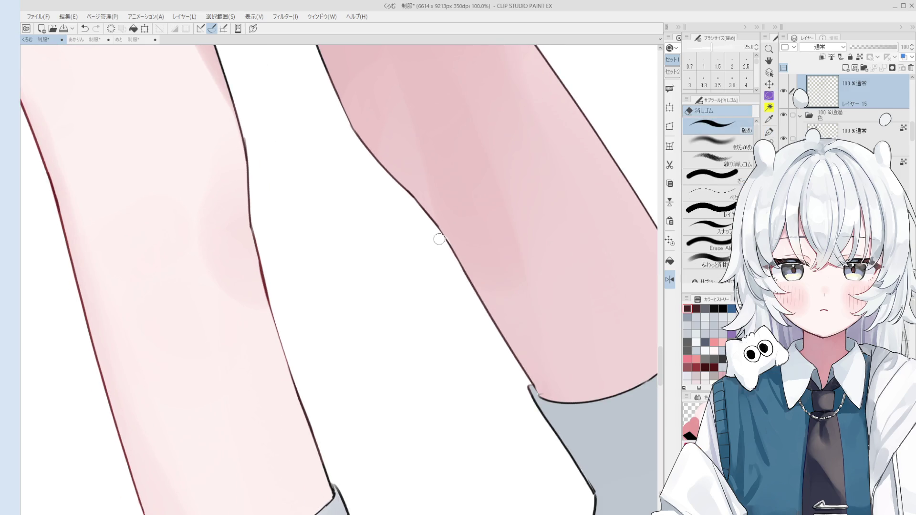
pyautogui.press('p')
pyautogui.scroll(-1, 448, 246)
pyautogui.scroll(-1, 450, 247)
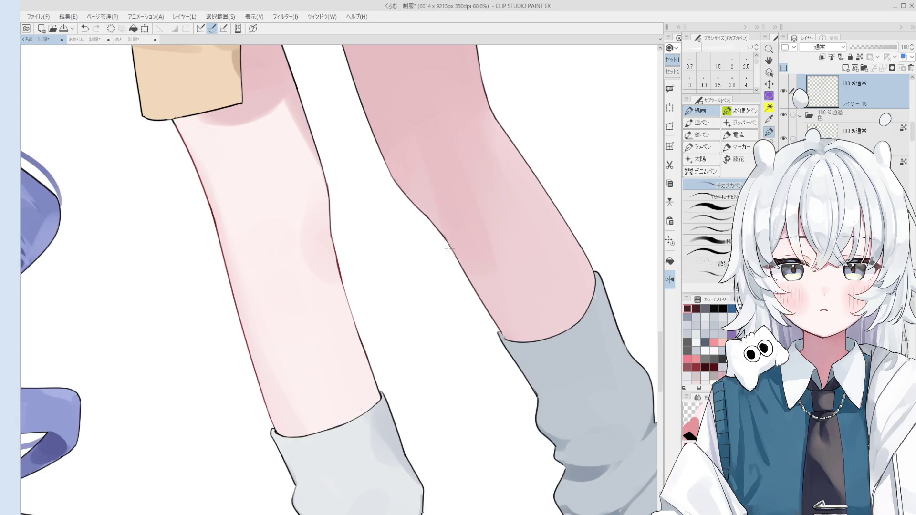
pyautogui.scroll(-2, 455, 256)
pyautogui.moveTo(417, 288); pyautogui.dragTo(441, 345)
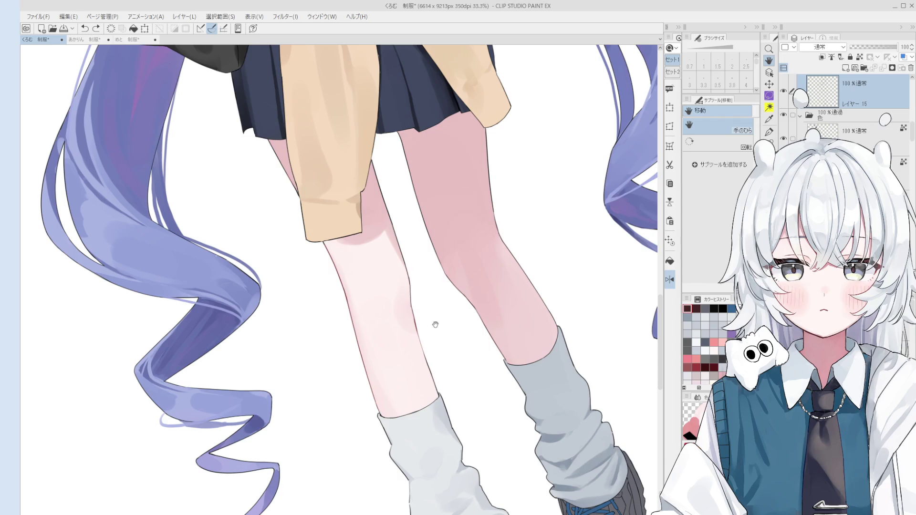
pyautogui.moveTo(450, 293); pyautogui.dragTo(456, 210)
pyautogui.scroll(1, 457, 240)
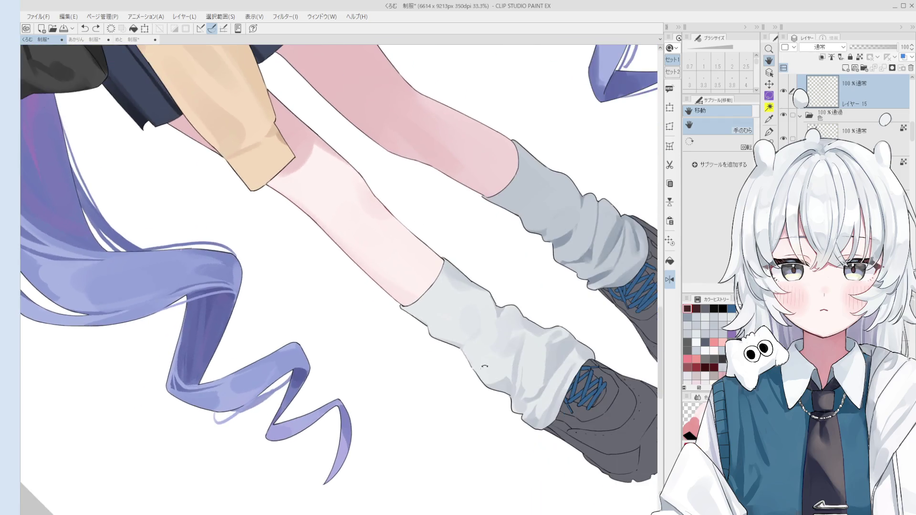
# Eyedrop the black line-art colour and continue touching up the leg outlines.
pyautogui.press('o')
pyautogui.scroll(2, 463, 341)
pyautogui.keyDown('alt'); pyautogui.click(463, 340); pyautogui.keyUp('alt')
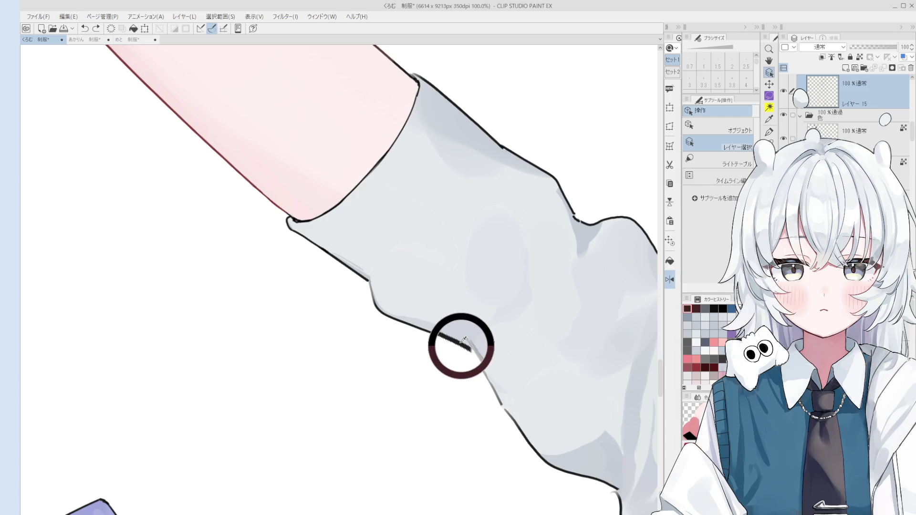
pyautogui.press('p')
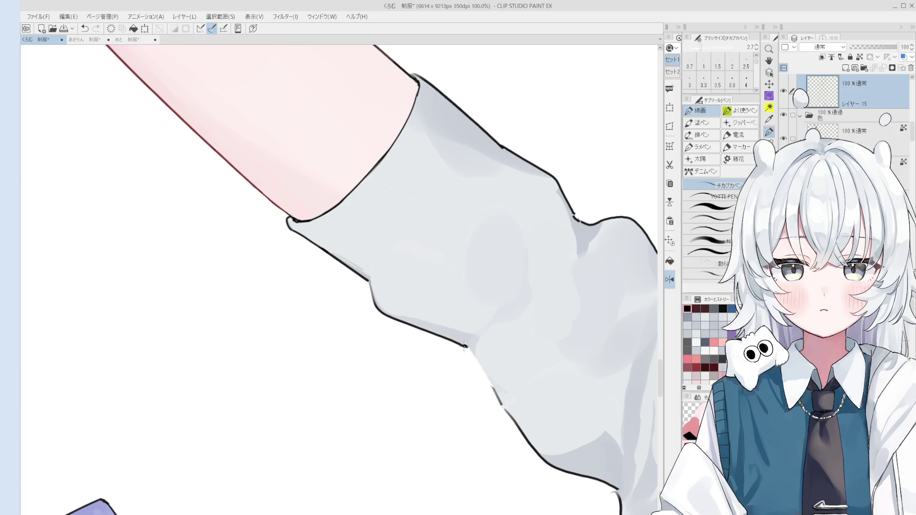
pyautogui.scroll(-2, 465, 347)
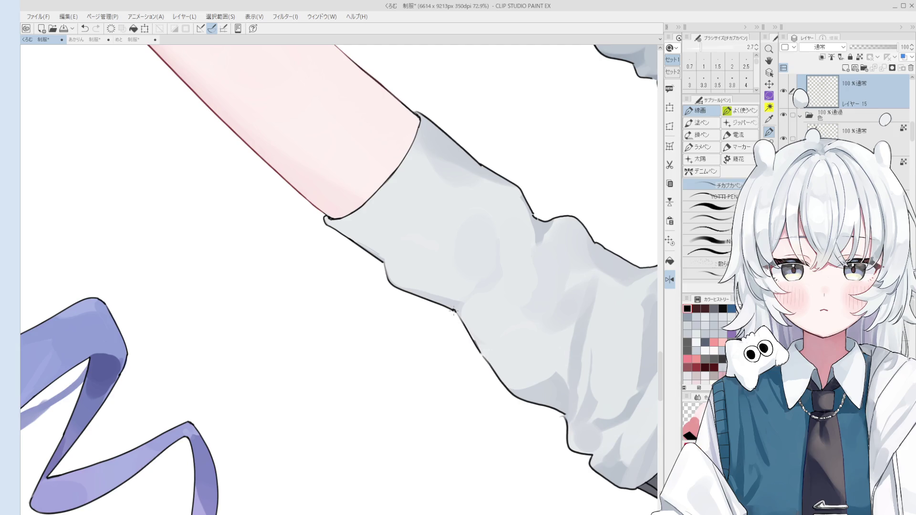
pyautogui.scroll(1, 454, 311)
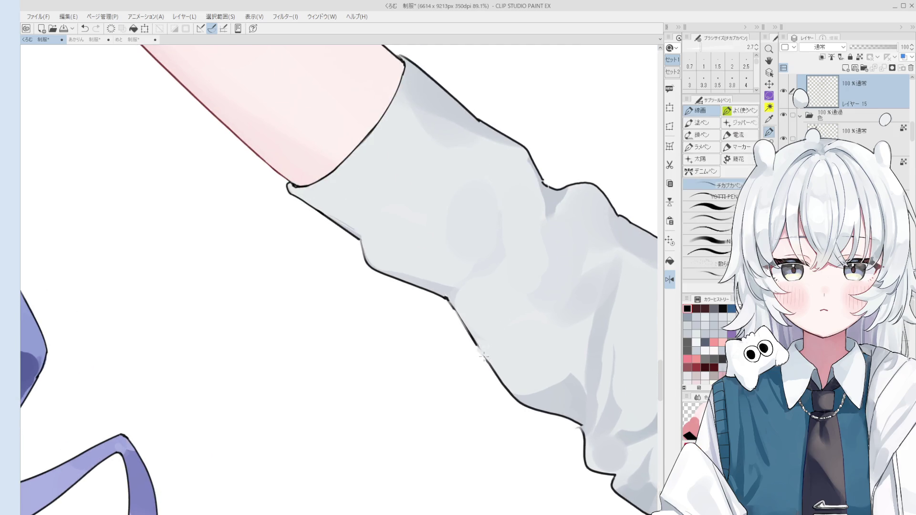
pyautogui.scroll(-5, 484, 343)
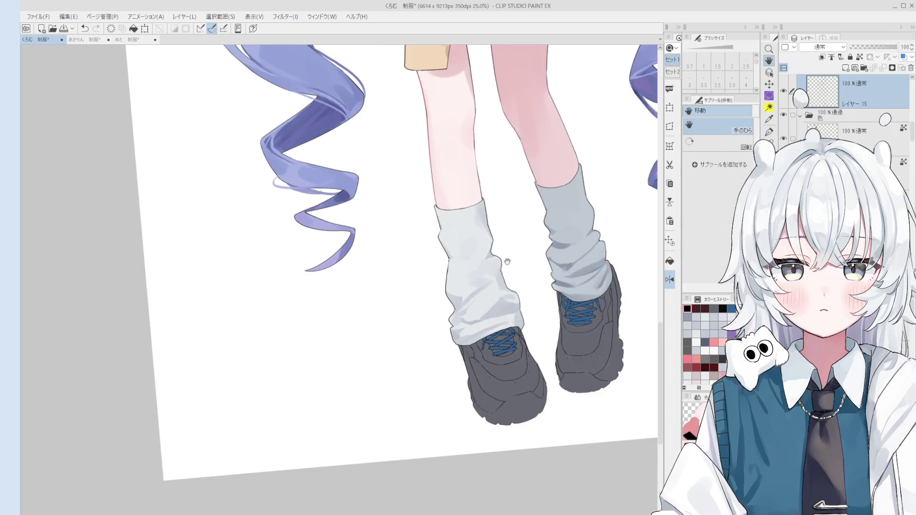
# Reset the view rotation, select レイヤー36 and sample the left leg warmer's grey.
pyautogui.hotkey('ctrl', '0')
pyautogui.press('o')
pyautogui.click(378, 372)
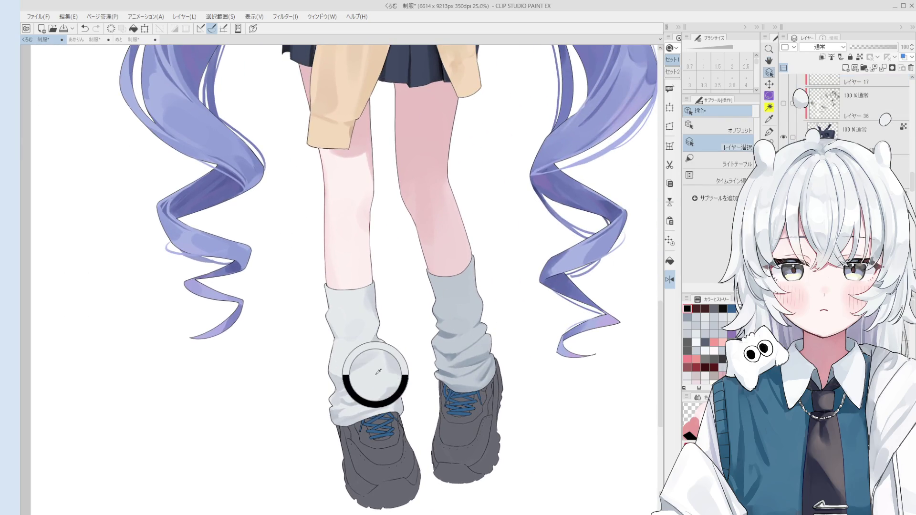
pyautogui.press('b')
pyautogui.keyDown('alt'); pyautogui.click(368, 372); pyautogui.keyUp('alt')
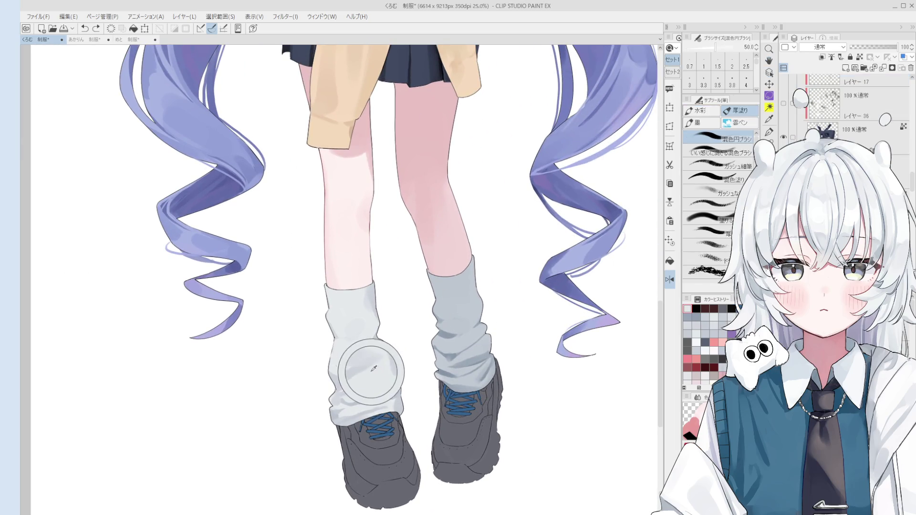
# Set the blending brush size to 60, then reduce it to 50.
pyautogui.press(']')
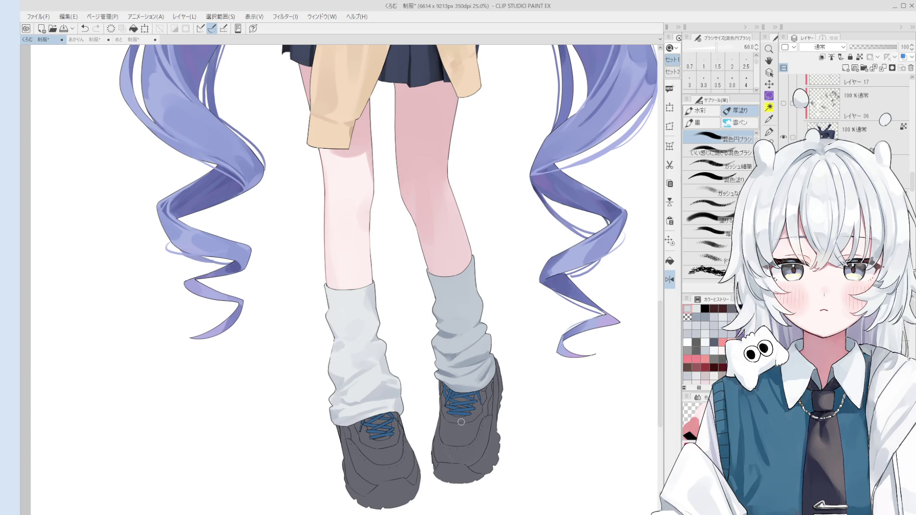
pyautogui.scroll(1, 341, 353)
pyautogui.scroll(3, 341, 353)
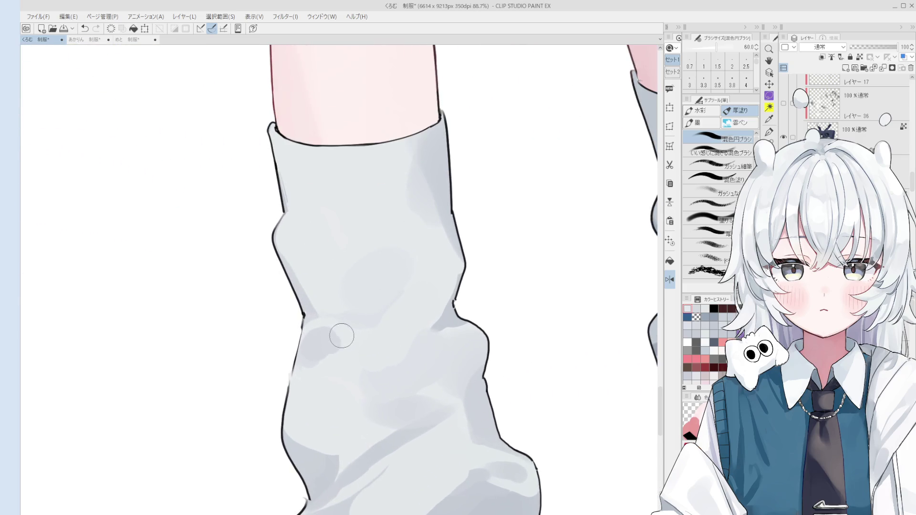
pyautogui.scroll(-3, 333, 341)
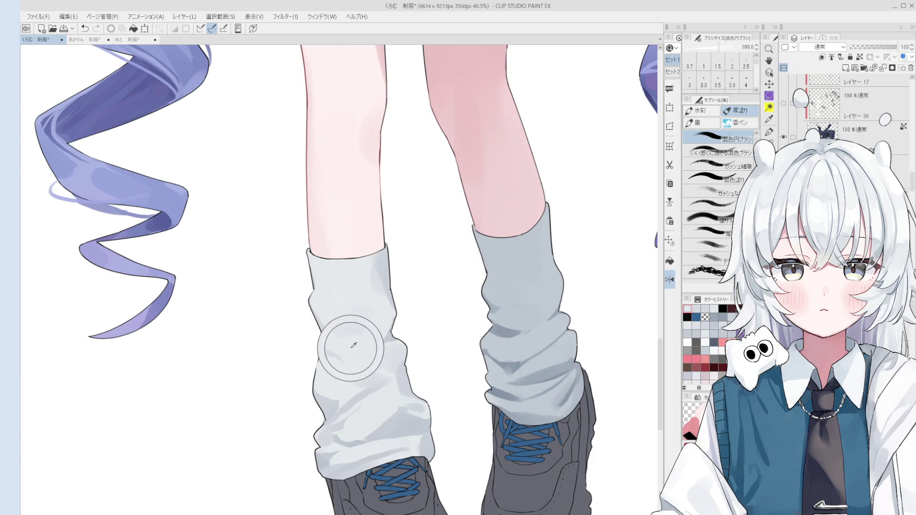
pyautogui.moveTo(348, 358); pyautogui.dragTo(329, 347)
pyautogui.scroll(-1, 343, 355)
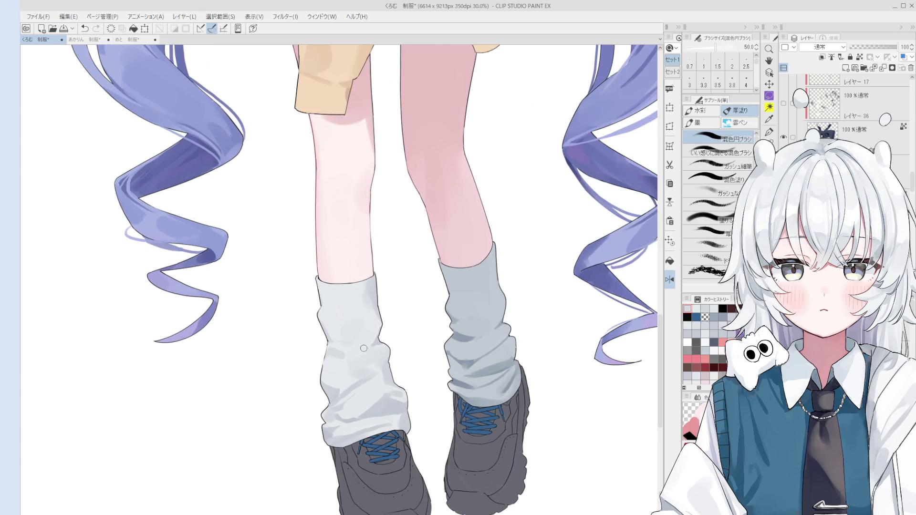
pyautogui.scroll(2, 372, 358)
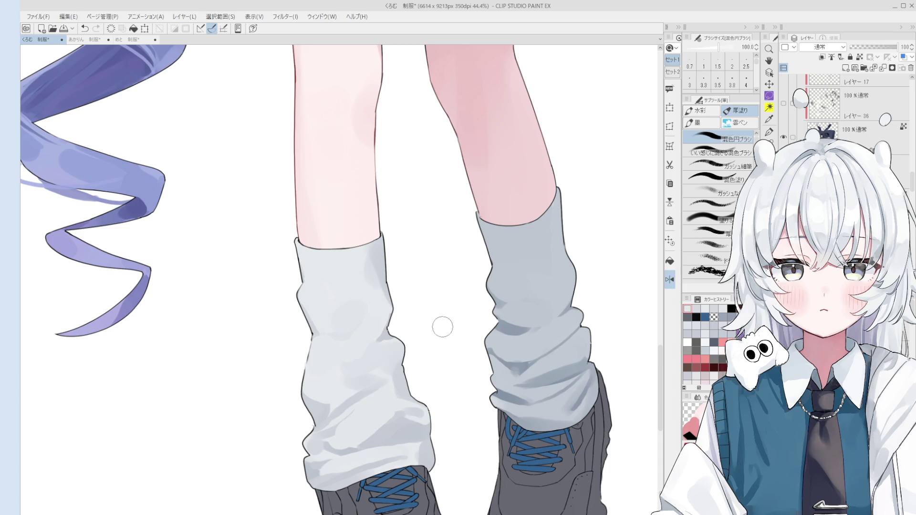
# Paint the left shoe's blue laces black with the large 混色円ブラシ brush.
pyautogui.scroll(-2, 434, 352)
pyautogui.moveTo(481, 378); pyautogui.dragTo(477, 378)
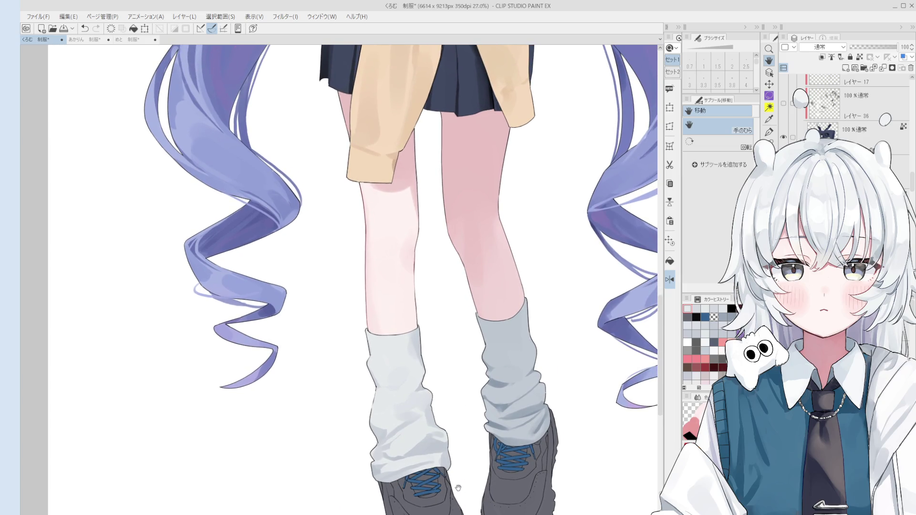
pyautogui.press('o')
pyautogui.scroll(1, 429, 485)
pyautogui.scroll(3, 429, 483)
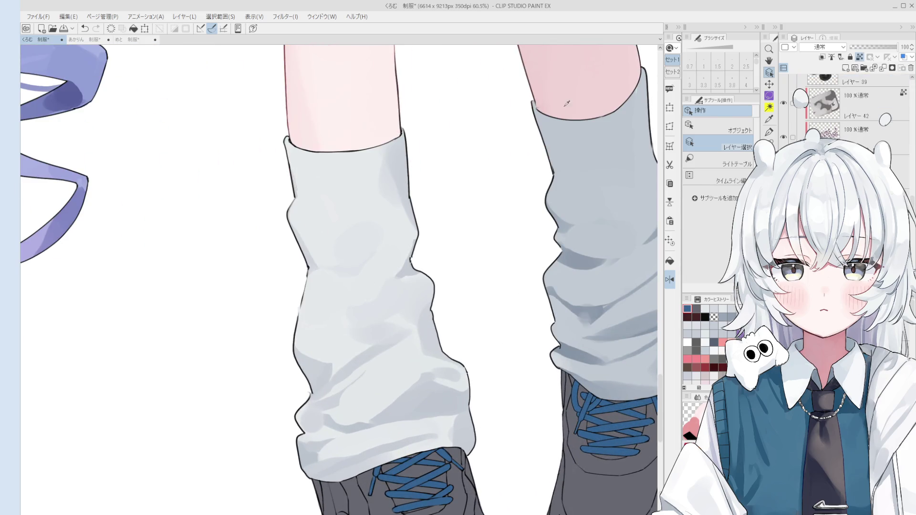
pyautogui.press('h')
pyautogui.scroll(-1, 449, 358)
pyautogui.moveTo(448, 358); pyautogui.dragTo(444, 287)
pyautogui.press('b')
pyautogui.moveTo(401, 382)
pyautogui.mouseDown()
pyautogui.moveTo(440, 358)
pyautogui.moveTo(410, 381)
pyautogui.moveTo(409, 399)
pyautogui.moveTo(424, 382)
pyautogui.mouseUp()
# Paint over the remaining laces on both shoes until they are solid black.
pyautogui.moveTo(542, 338)
pyautogui.mouseDown()
pyautogui.moveTo(583, 307)
pyautogui.moveTo(555, 303)
pyautogui.mouseUp()
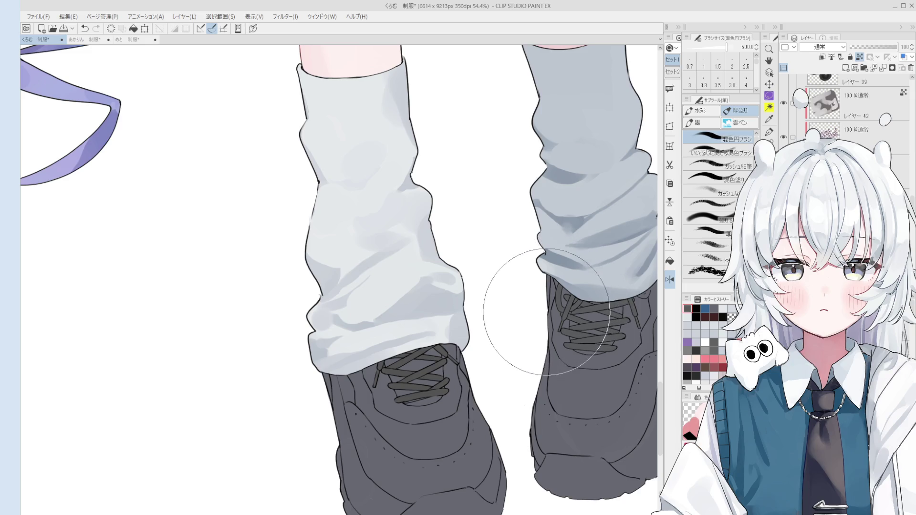
pyautogui.moveTo(462, 412)
pyautogui.mouseDown()
pyautogui.moveTo(426, 385)
pyautogui.moveTo(420, 392)
pyautogui.mouseUp()
pyautogui.moveTo(441, 327); pyautogui.dragTo(420, 364)
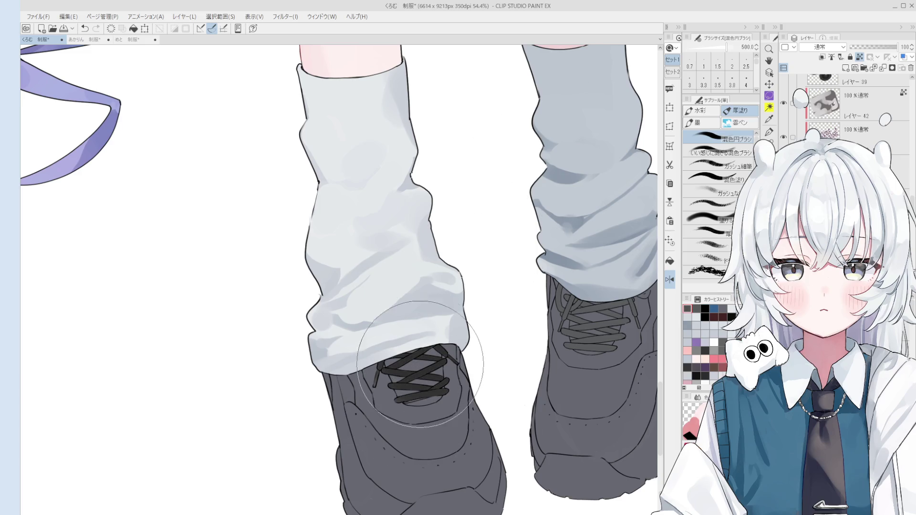
pyautogui.moveTo(594, 300); pyautogui.dragTo(600, 294)
pyautogui.scroll(-2, 566, 292)
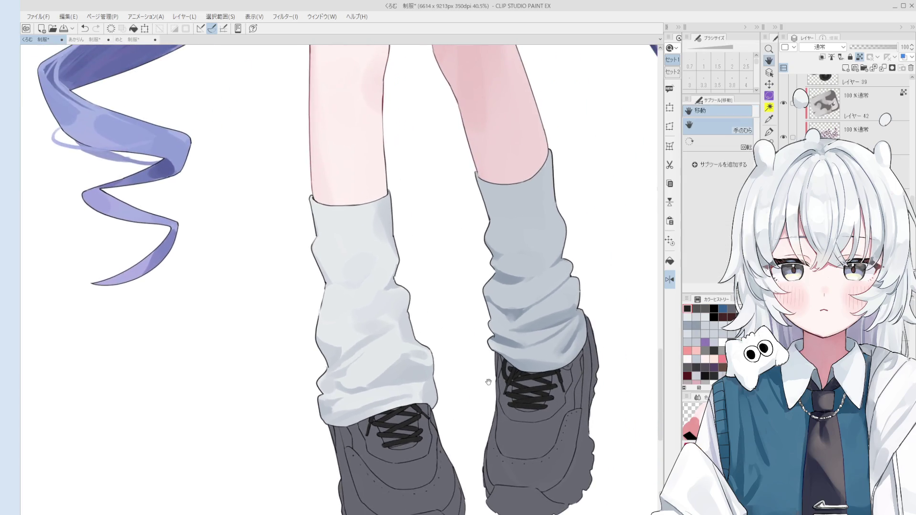
pyautogui.scroll(-1, 477, 443)
pyautogui.press('h')
pyautogui.scroll(-2, 477, 444)
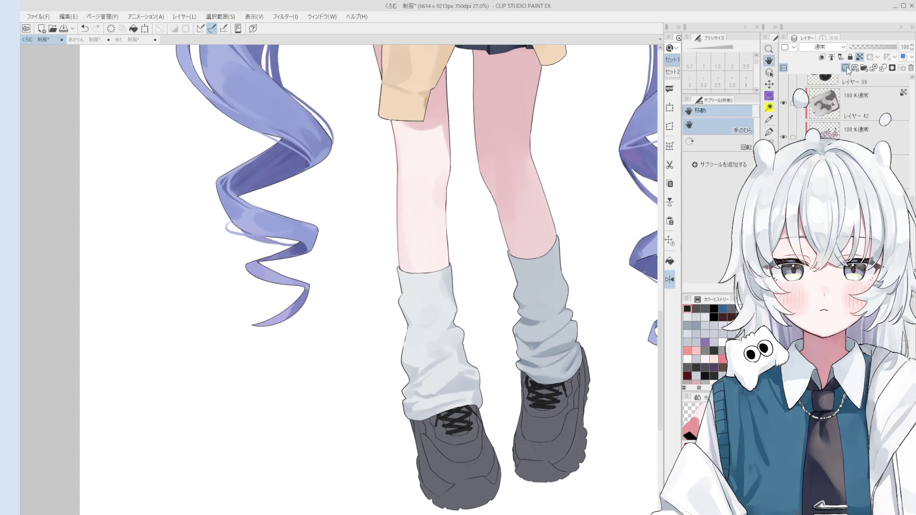
# Drag レイヤー51 down in the Layer palette so it sits beneath レイヤー50.
pyautogui.scroll(2, 827, 95)
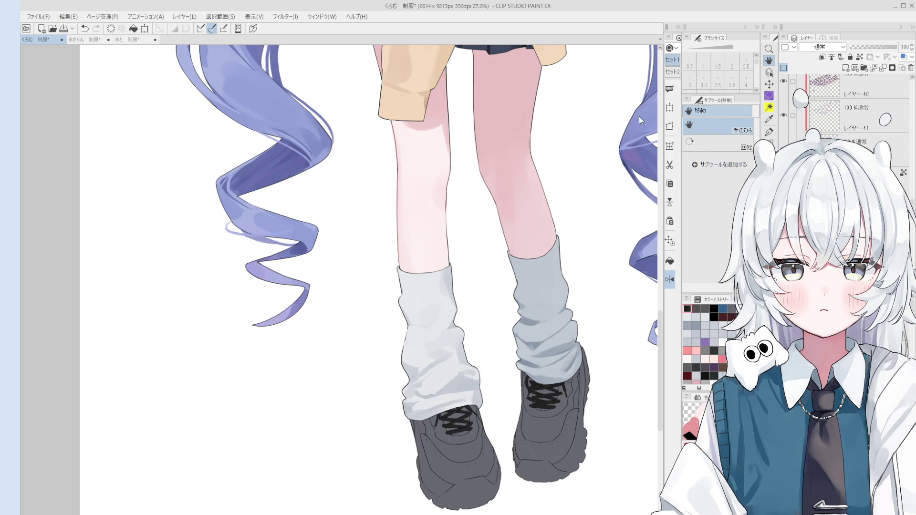
pyautogui.click(854, 117)
pyautogui.moveTo(854, 117); pyautogui.dragTo(854, 152)
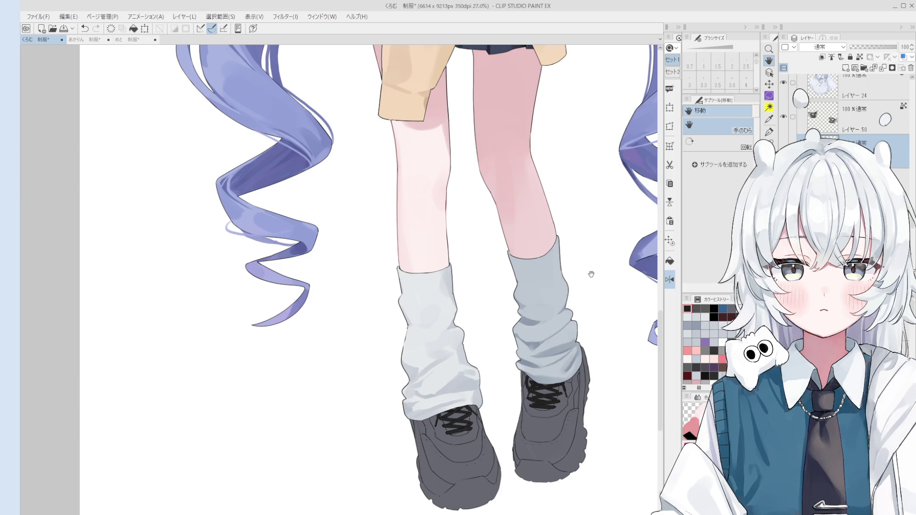
pyautogui.press('b')
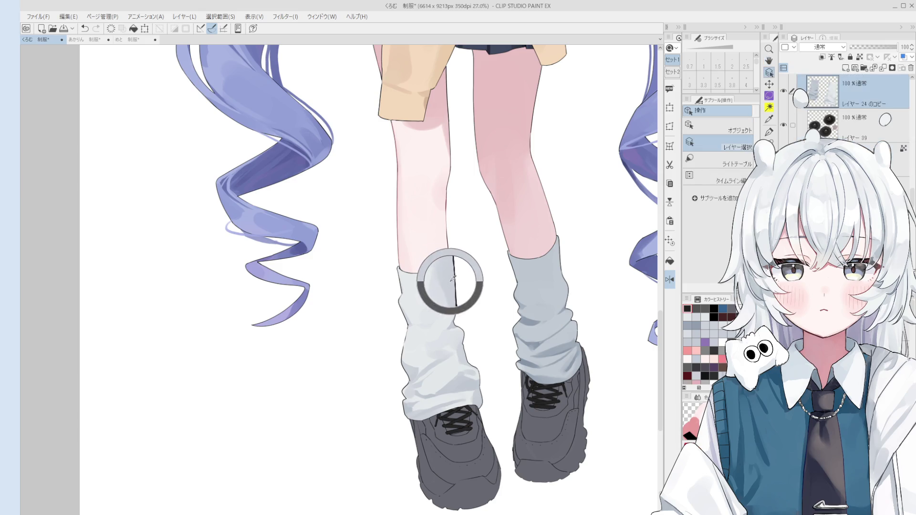
pyautogui.scroll(1, 437, 283)
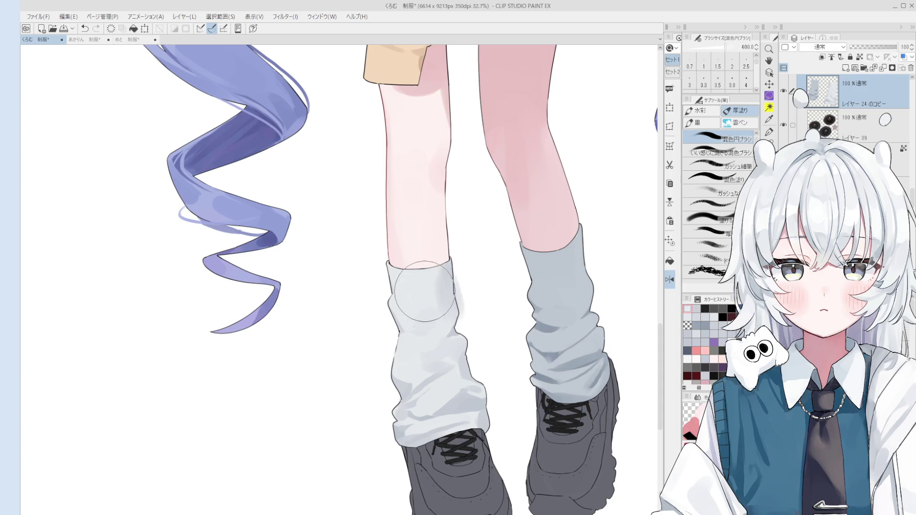
pyautogui.press('e')
pyautogui.press('b')
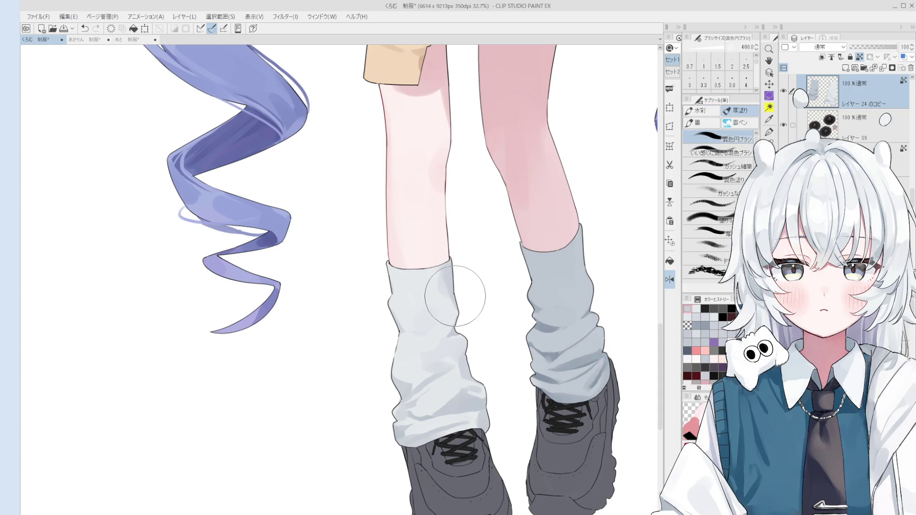
pyautogui.scroll(-1, 434, 290)
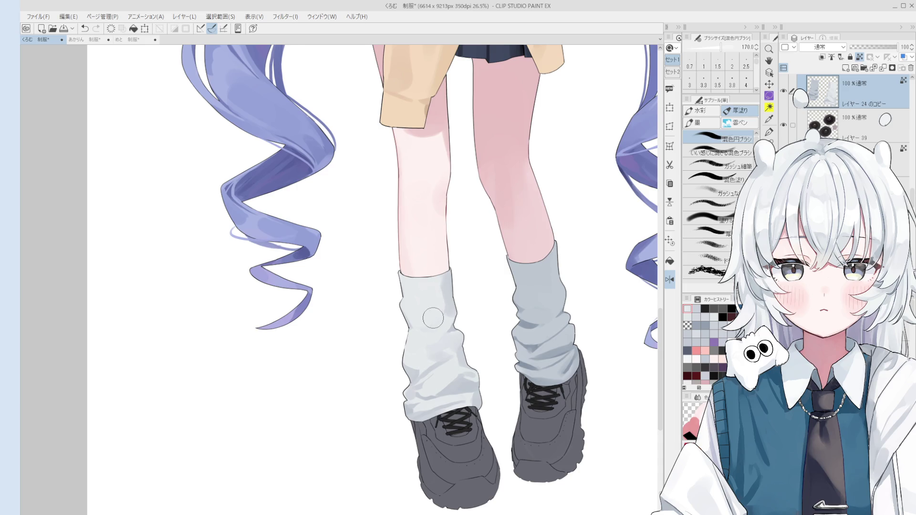
pyautogui.scroll(-1, 437, 305)
pyautogui.press('[')
pyautogui.press(']')
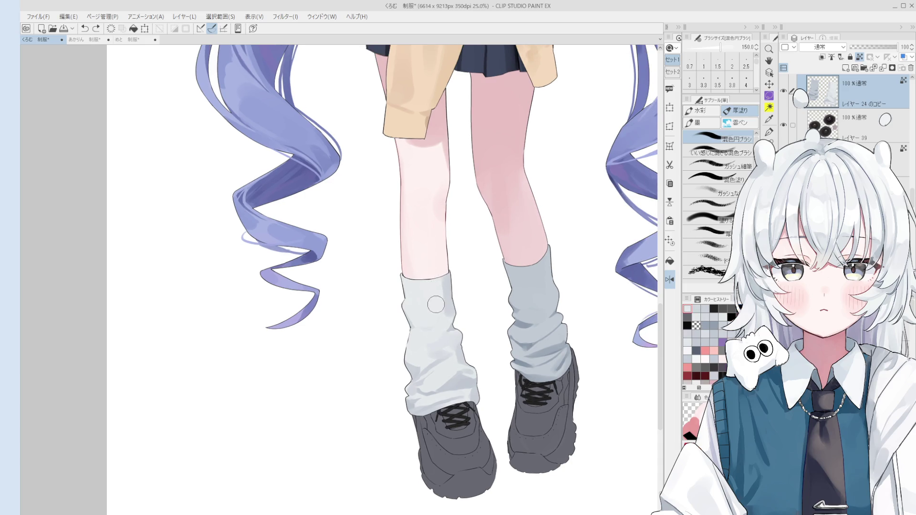
pyautogui.press('space')
pyautogui.moveTo(449, 352); pyautogui.dragTo(450, 359)
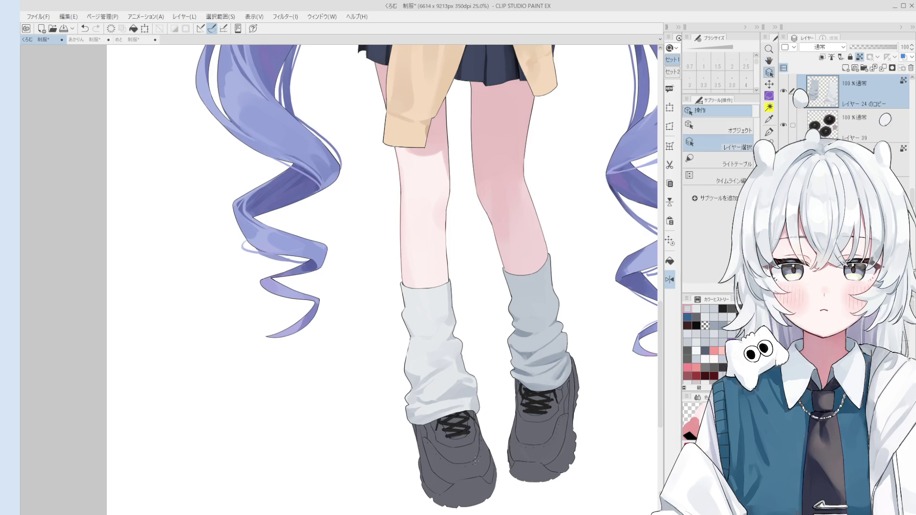
# Select the sneaker's layer, choose pink from Color History and try filling the right sole.
pyautogui.keyDown('ctrl'); pyautogui.keyDown('shift'); pyautogui.click(449, 360); pyautogui.keyUp('shift'); pyautogui.keyUp('ctrl')
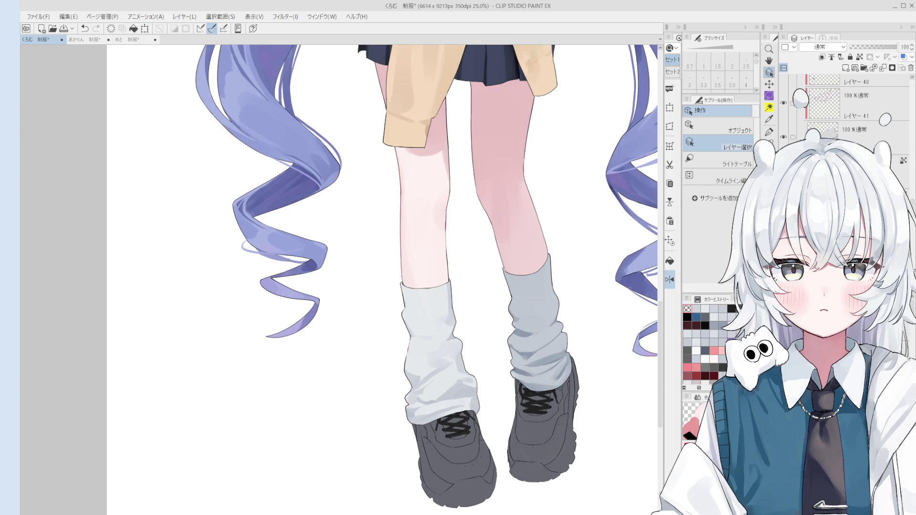
pyautogui.click(688, 367)
pyautogui.click(670, 261)
pyautogui.click(541, 481)
pyautogui.scroll(2, 541, 480)
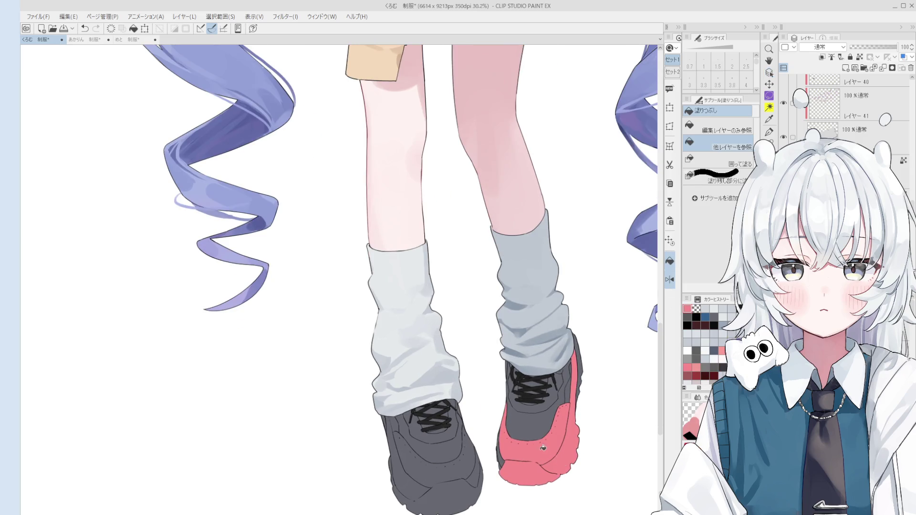
pyautogui.hotkey('ctrl', 'z')
# Refill the right sneaker's sole and side edge with pink using the Fill tool.
pyautogui.press('p')
pyautogui.scroll(1, 535, 456)
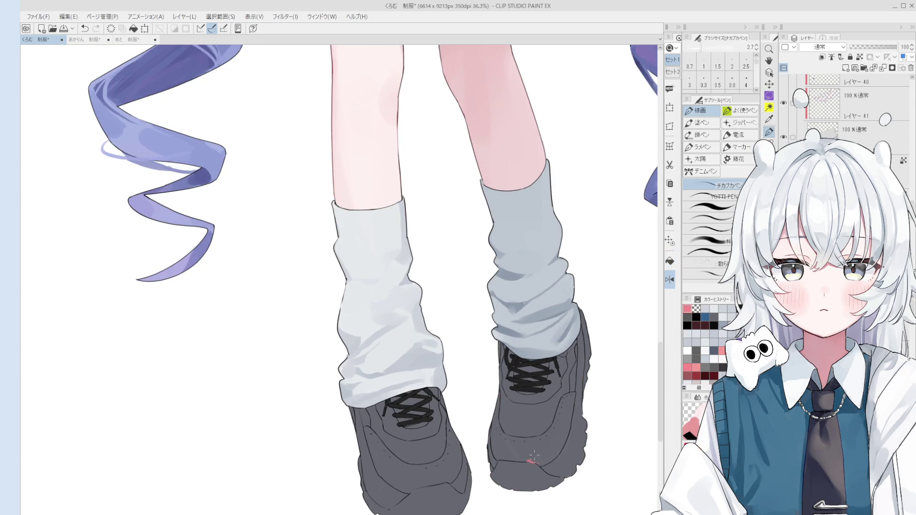
pyautogui.press('g')
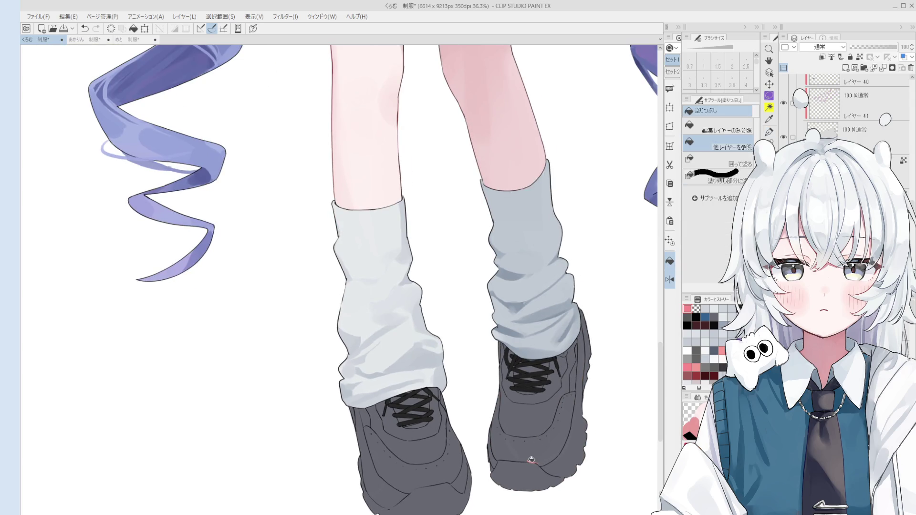
pyautogui.click(555, 457)
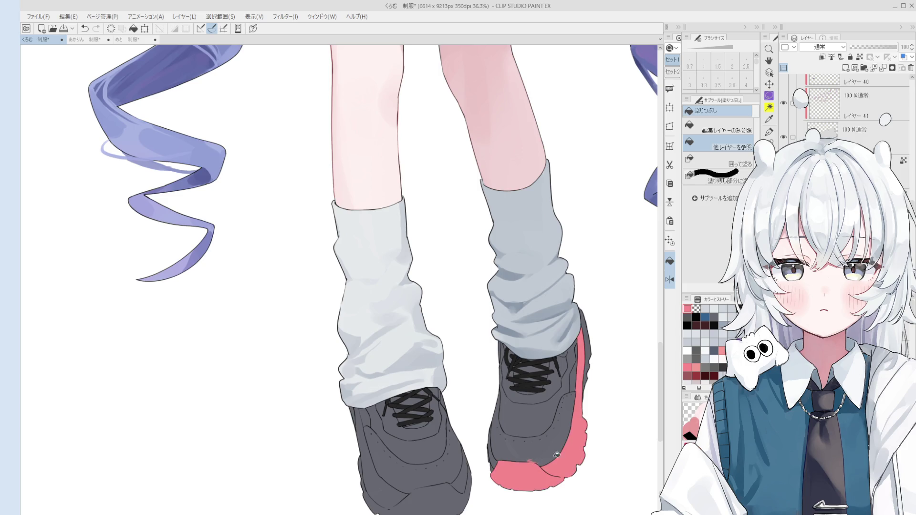
pyautogui.press('e')
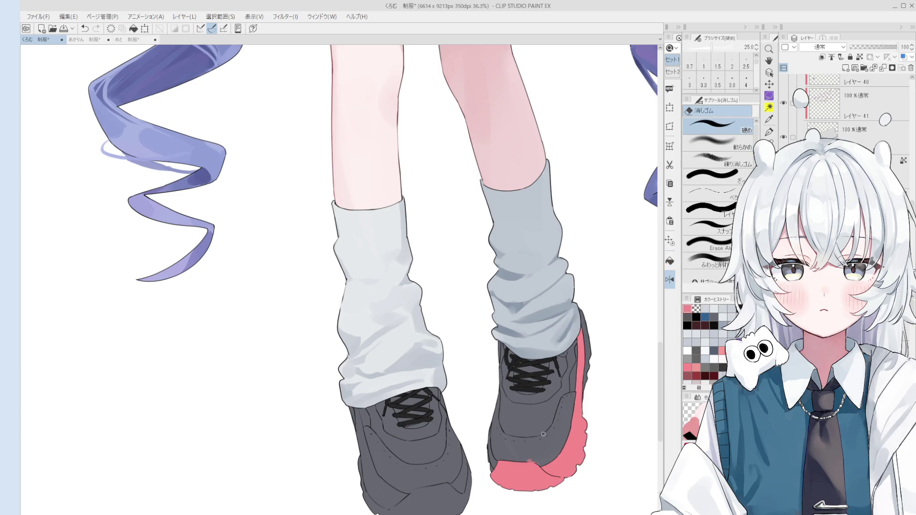
pyautogui.scroll(2, 537, 454)
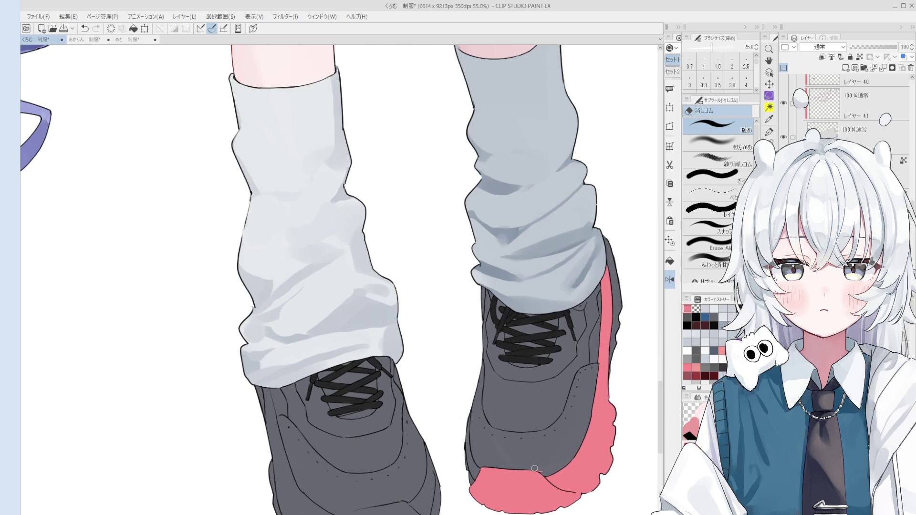
pyautogui.press('g')
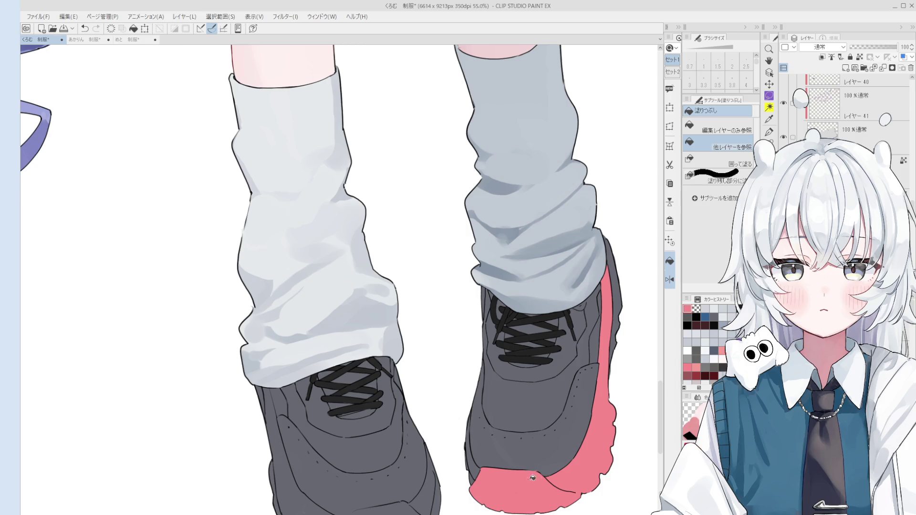
# Shrink the brush to 60, then 20, and touch up a spot on the sole's edge.
pyautogui.scroll(1, 463, 449)
pyautogui.scroll(1, 481, 472)
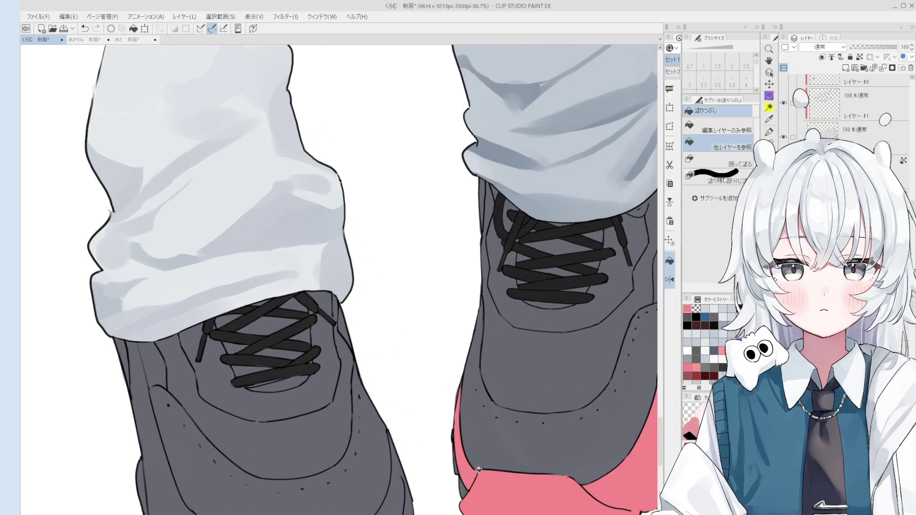
pyautogui.press('b')
pyautogui.scroll(1, 514, 377)
pyautogui.press('[')
pyautogui.press('[')
pyautogui.press('[')
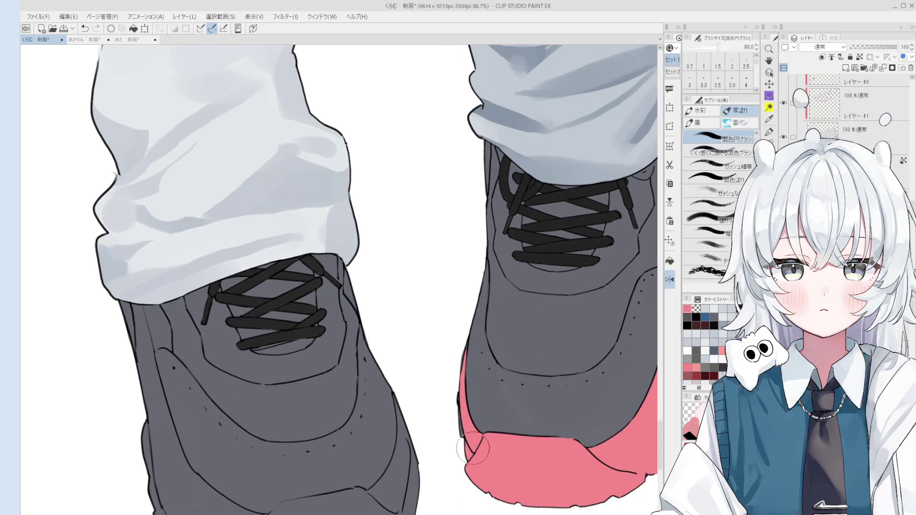
pyautogui.scroll(-1, 844, 110)
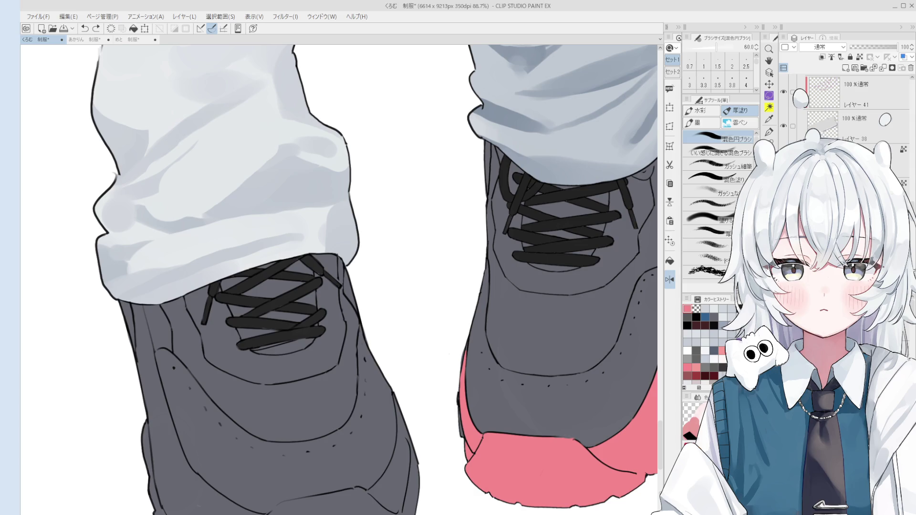
pyautogui.press('[')
pyautogui.press('[')
pyautogui.press('[')
pyautogui.press('[')
pyautogui.press('[')
pyautogui.click(459, 395)
# Erase the stray outline beside the right sneaker's pink sole edge.
pyautogui.press('e')
pyautogui.scroll(5, 460, 439)
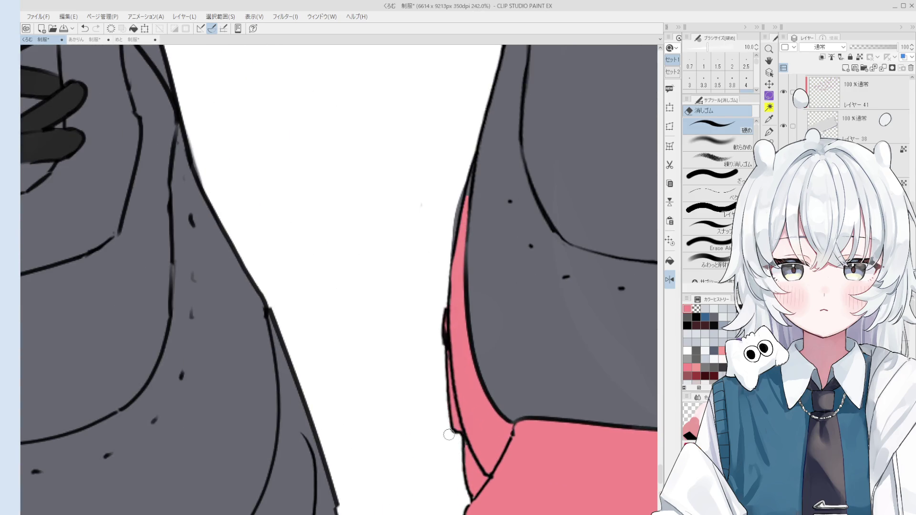
pyautogui.scroll(-2, 447, 397)
pyautogui.press('o')
pyautogui.press('b')
pyautogui.scroll(-3, 458, 382)
pyautogui.scroll(2, 425, 325)
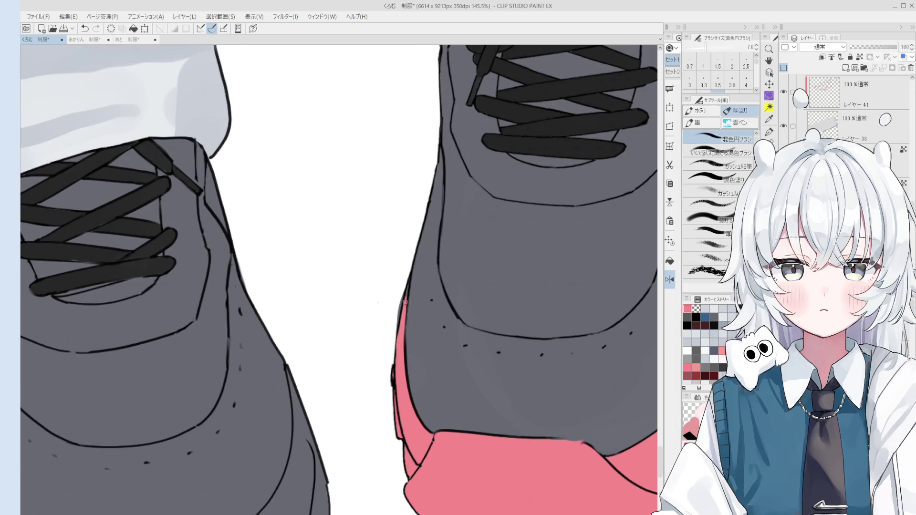
pyautogui.press('e')
pyautogui.moveTo(405, 277); pyautogui.dragTo(394, 324)
# Make Layer 20 active and erase the outline along the pink sole edge.
pyautogui.keyDown('ctrl'); pyautogui.keyDown('shift'); pyautogui.click(379, 303); pyautogui.keyUp('shift'); pyautogui.keyUp('ctrl')
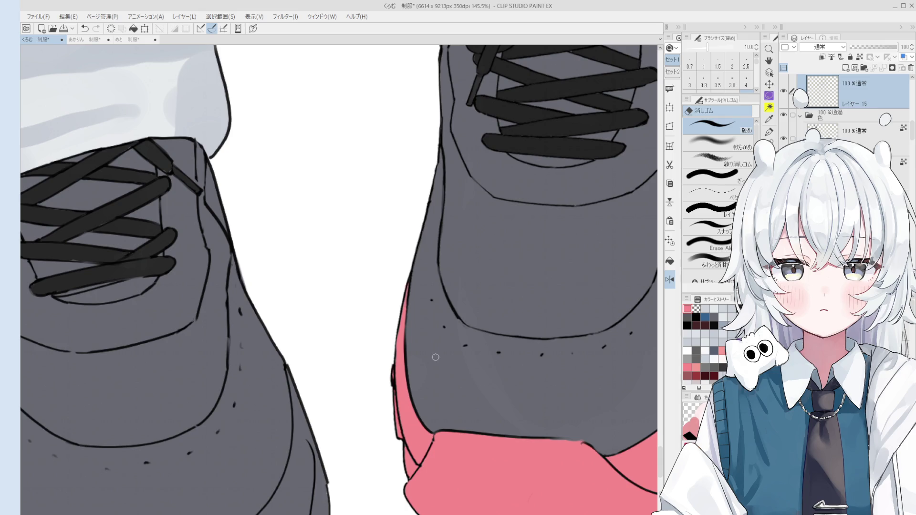
pyautogui.scroll(1, 435, 357)
pyautogui.keyDown('ctrl'); pyautogui.click(398, 344); pyautogui.keyUp('ctrl')
pyautogui.scroll(1, 398, 344)
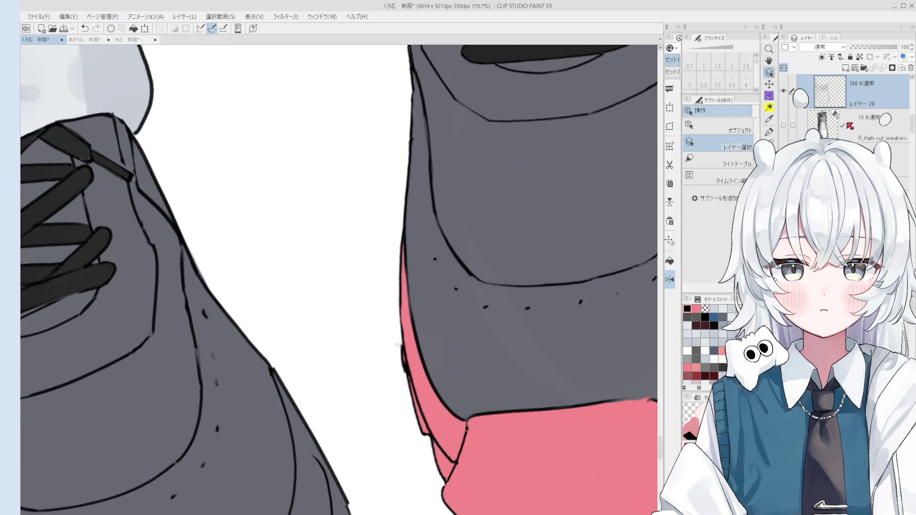
pyautogui.scroll(1, 400, 345)
pyautogui.scroll(1, 414, 343)
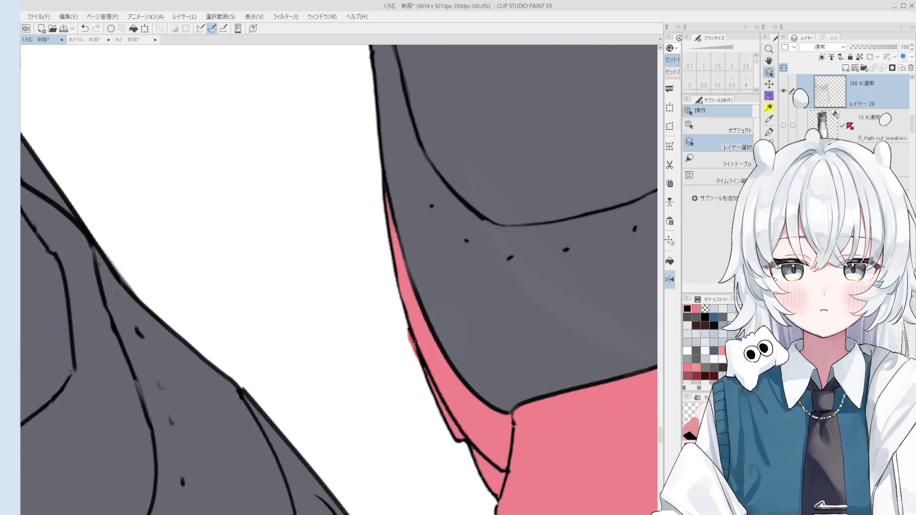
pyautogui.press('e')
pyautogui.moveTo(408, 319); pyautogui.dragTo(458, 408)
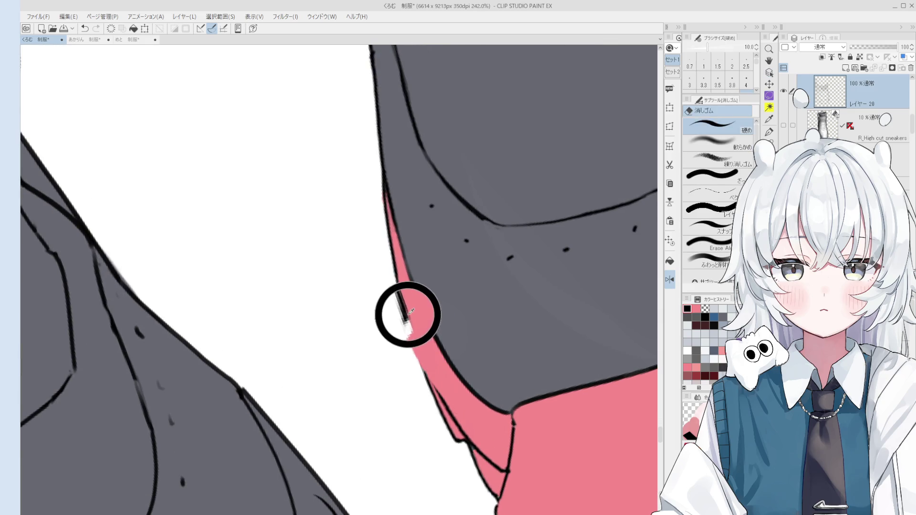
# Ink a thicker outline beside the pink sole, then erase the excess along it.
pyautogui.press('p')
pyautogui.moveTo(405, 313); pyautogui.dragTo(432, 389)
pyautogui.scroll(-2, 431, 389)
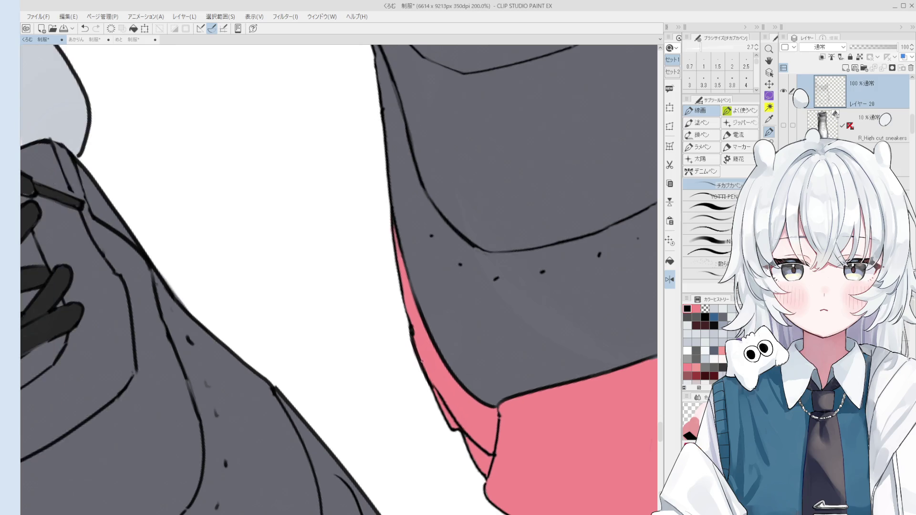
pyautogui.scroll(4, 411, 353)
pyautogui.press('e')
pyautogui.moveTo(401, 341)
pyautogui.mouseDown()
pyautogui.moveTo(448, 422)
pyautogui.moveTo(472, 413)
pyautogui.moveTo(452, 389)
pyautogui.mouseUp()
pyautogui.scroll(-4, 448, 422)
pyautogui.scroll(2, 460, 395)
# Tilt the view, trim a small piece of the sole outline, and reselect Layer 20.
pyautogui.press('-')
pyautogui.moveTo(457, 350)
pyautogui.mouseDown()
pyautogui.moveTo(469, 376)
pyautogui.moveTo(498, 392)
pyautogui.mouseUp()
pyautogui.press('b')
pyautogui.press('o')
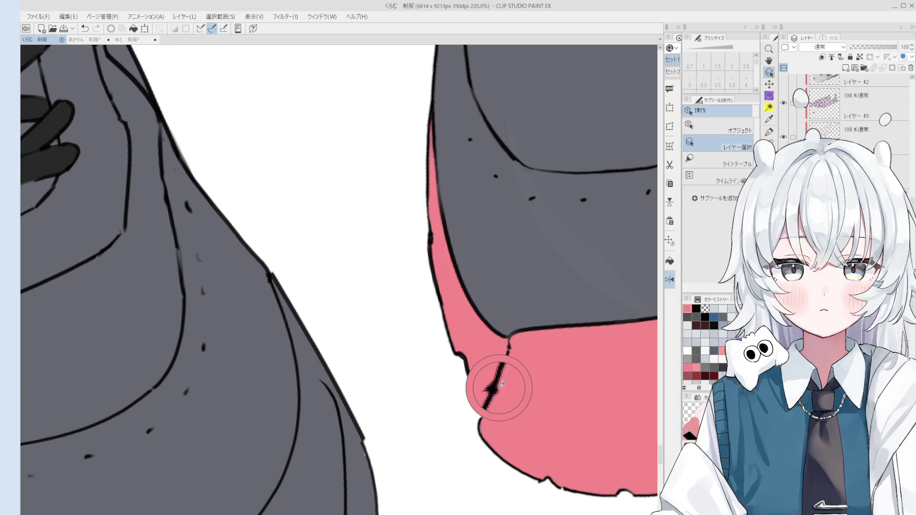
pyautogui.click(496, 389)
pyautogui.press('e')
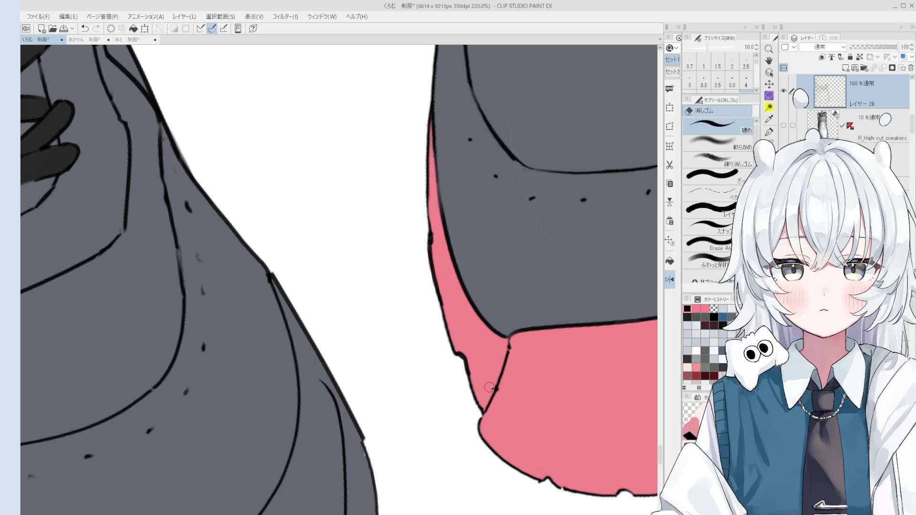
pyautogui.scroll(-2, 485, 389)
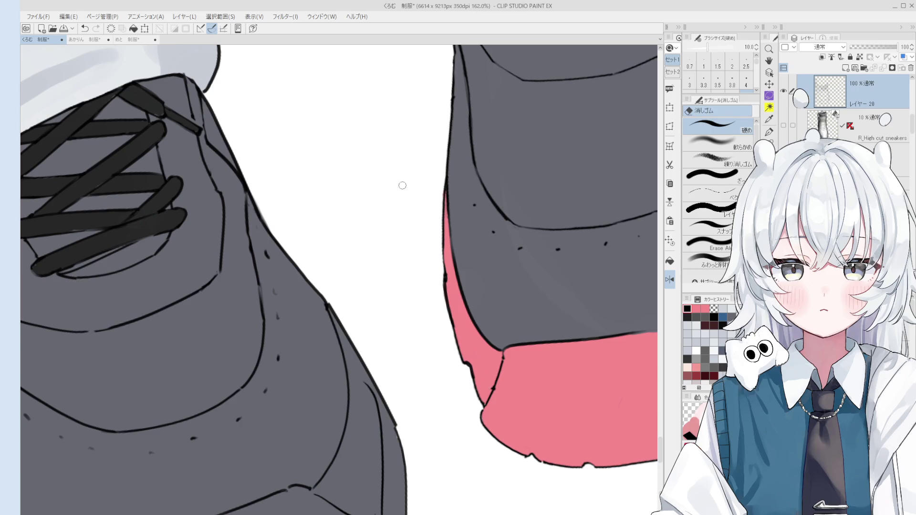
# Mirror the canvas view and rotate it so the pink toe sits upper right.
pyautogui.press('o')
pyautogui.scroll(3, 461, 308)
pyautogui.press('p')
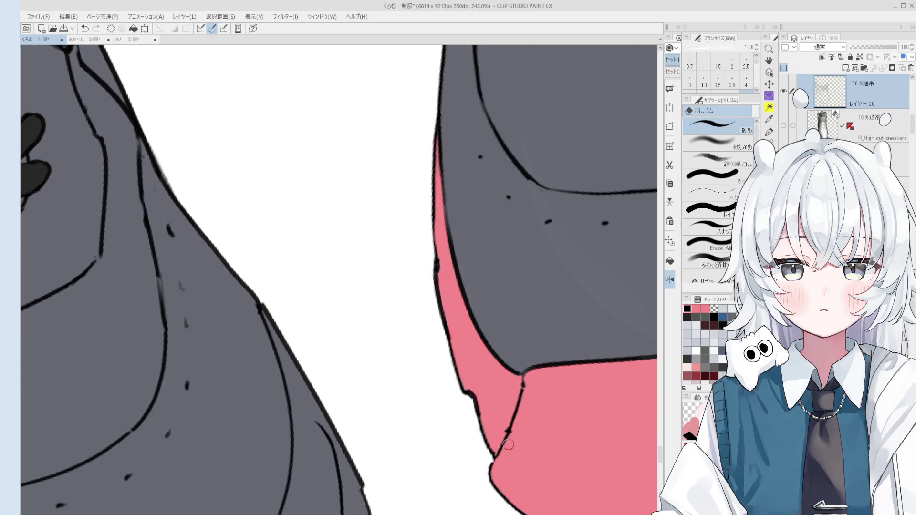
pyautogui.press('h')
pyautogui.scroll(-5, 523, 388)
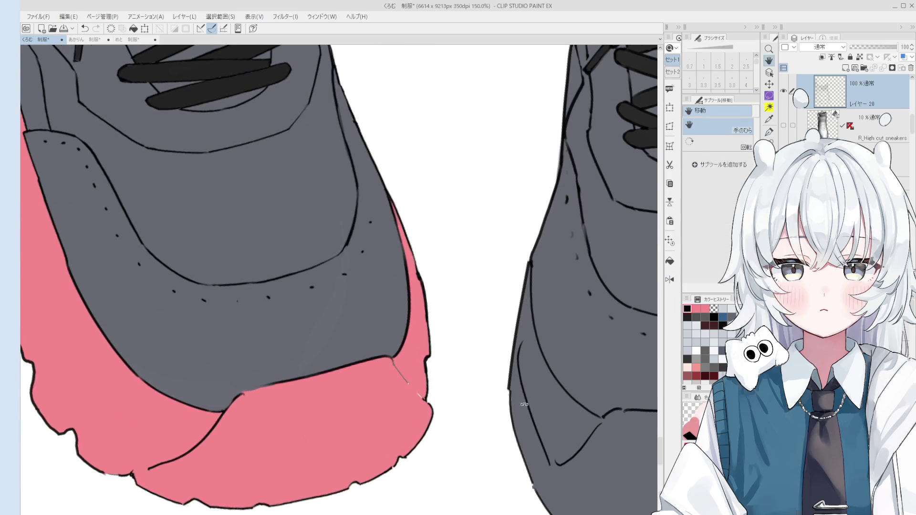
pyautogui.scroll(5, 423, 406)
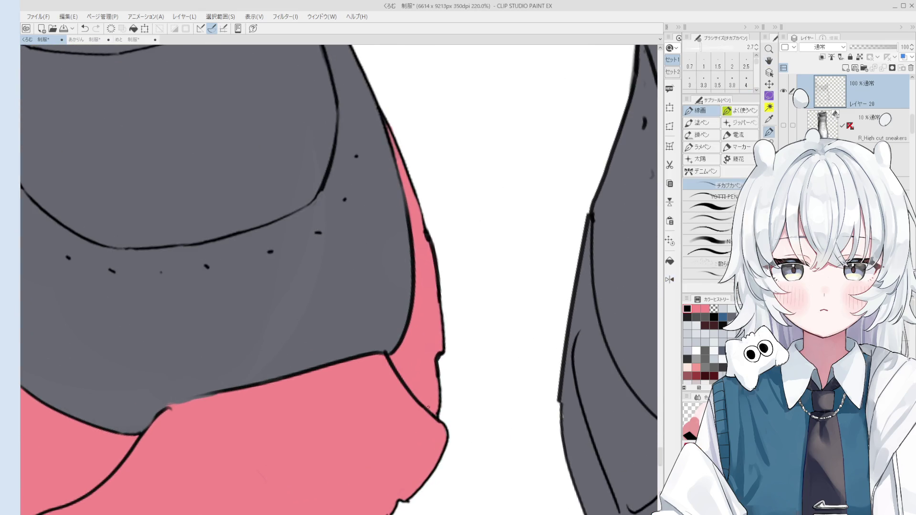
pyautogui.scroll(-1, 388, 352)
pyautogui.scroll(-3, 389, 353)
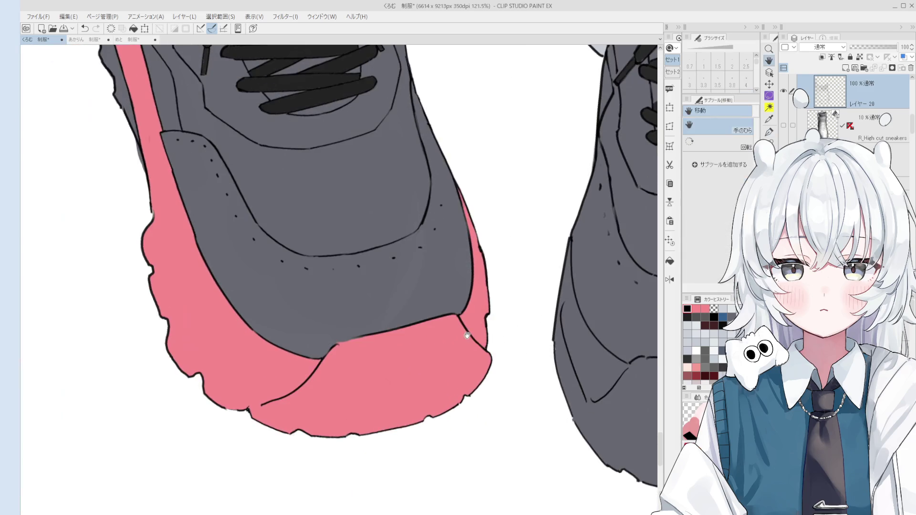
pyautogui.moveTo(390, 353); pyautogui.dragTo(385, 266)
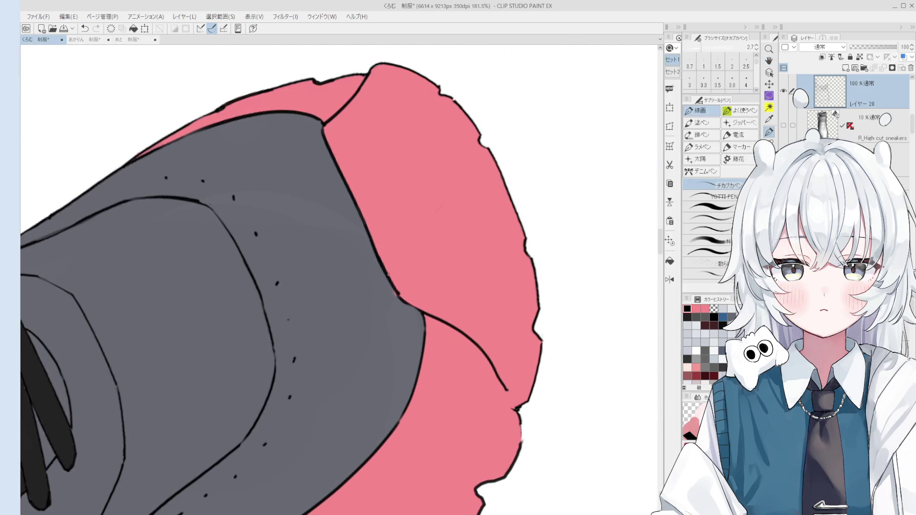
# Rotate the view further around the pink toe of the sneaker.
pyautogui.press('e')
pyautogui.press('p')
pyautogui.scroll(-2, 396, 285)
pyautogui.press('e')
pyautogui.press('p')
pyautogui.press('e')
pyautogui.press('p')
pyautogui.moveTo(396, 295); pyautogui.dragTo(397, 288)
# Erase part of the dark toe line and, on Layer 40, the lower heel line.
pyautogui.press('e')
pyautogui.scroll(-3, 397, 288)
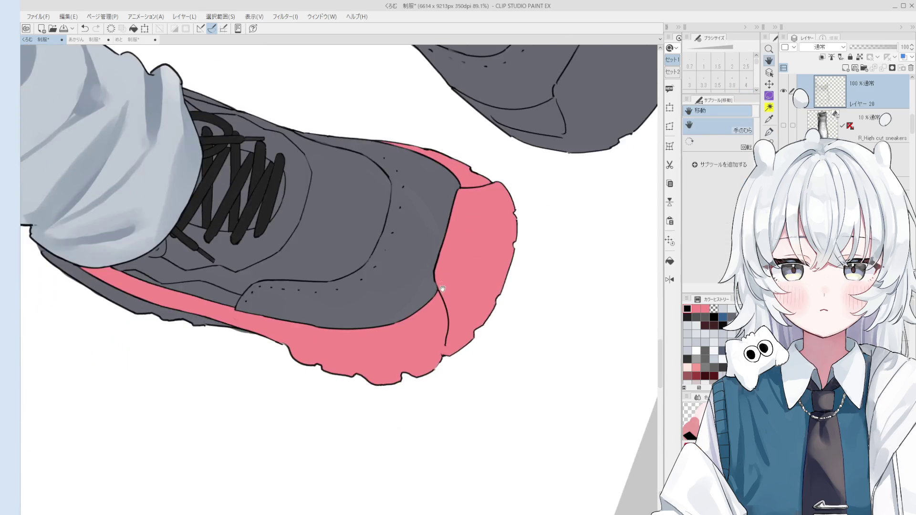
pyautogui.scroll(5, 397, 288)
pyautogui.press('p')
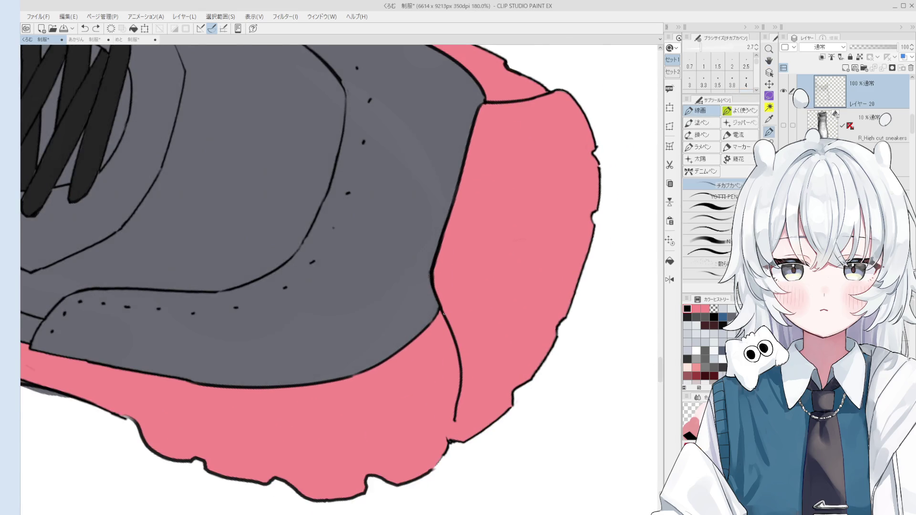
pyautogui.scroll(-2, 437, 293)
pyautogui.press('e')
pyautogui.moveTo(458, 328); pyautogui.dragTo(454, 396)
pyautogui.keyDown('ctrl'); pyautogui.keyDown('shift'); pyautogui.click(457, 311); pyautogui.keyUp('shift'); pyautogui.keyUp('ctrl')
pyautogui.moveTo(456, 352); pyautogui.dragTo(453, 398)
# Rotate the canvas level, zoom out to 90%, and pan up toward the shoe toe.
pyautogui.scroll(3, 438, 309)
pyautogui.press('p')
pyautogui.scroll(-5, 439, 293)
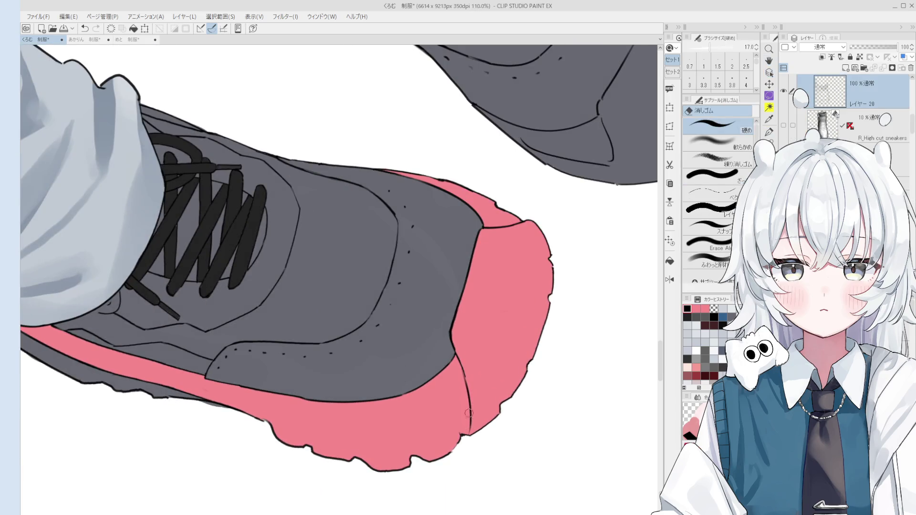
pyautogui.moveTo(471, 363); pyautogui.dragTo(478, 321)
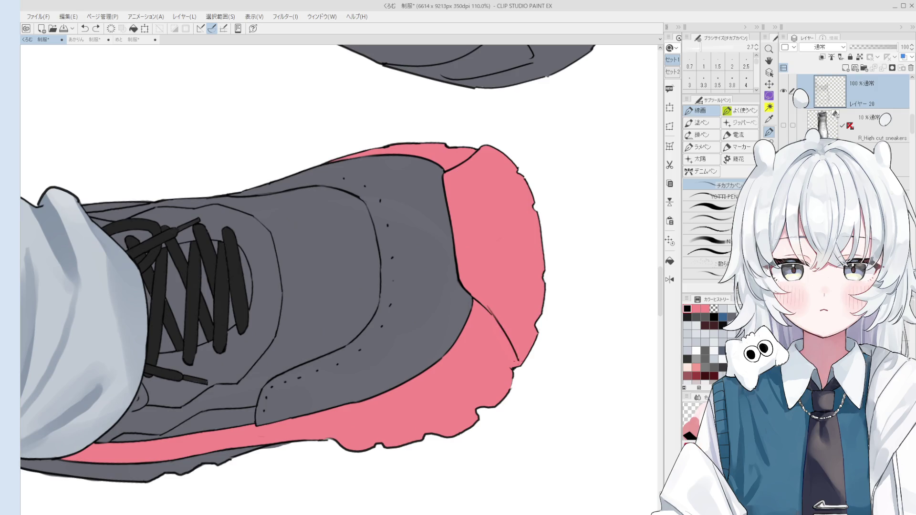
pyautogui.scroll(-1, 504, 334)
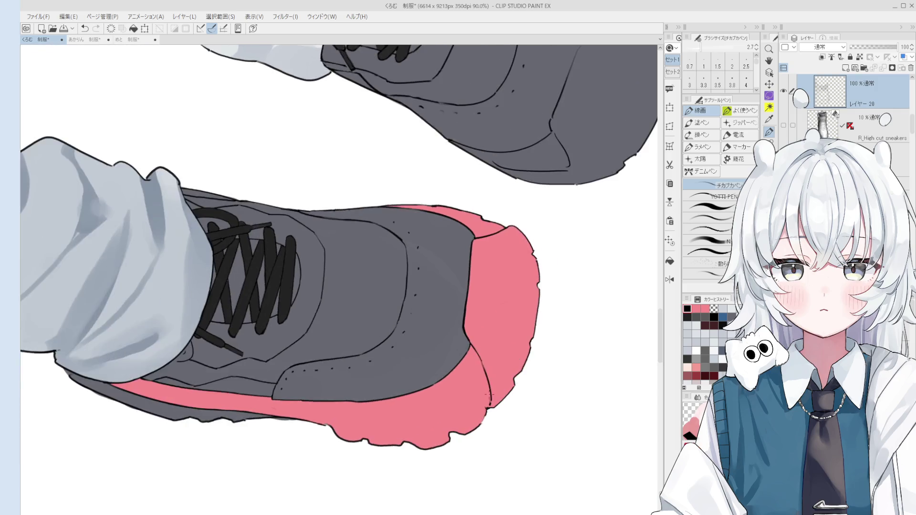
pyautogui.moveTo(514, 361); pyautogui.dragTo(479, 377)
pyautogui.scroll(1, 477, 367)
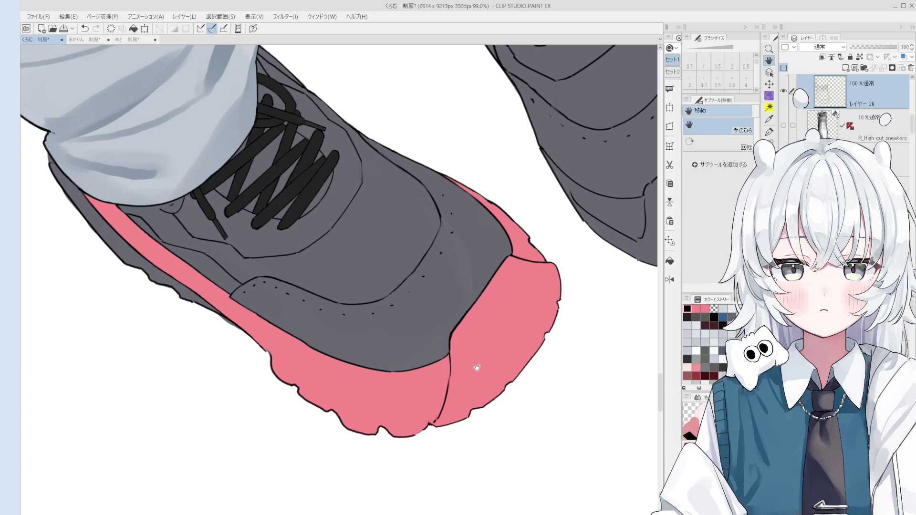
# Close the gap in the toe outline with the inking pen.
pyautogui.scroll(5, 468, 430)
pyautogui.press('o')
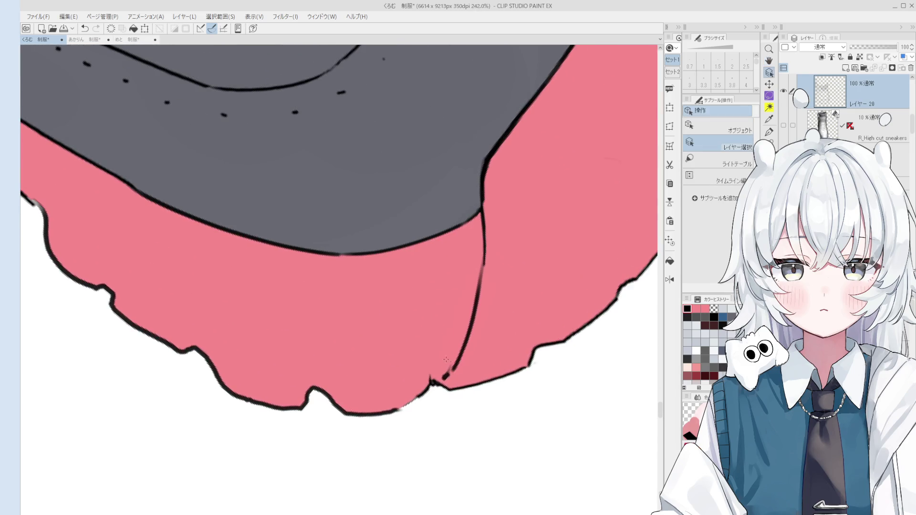
pyautogui.scroll(1, 447, 377)
pyautogui.press('p')
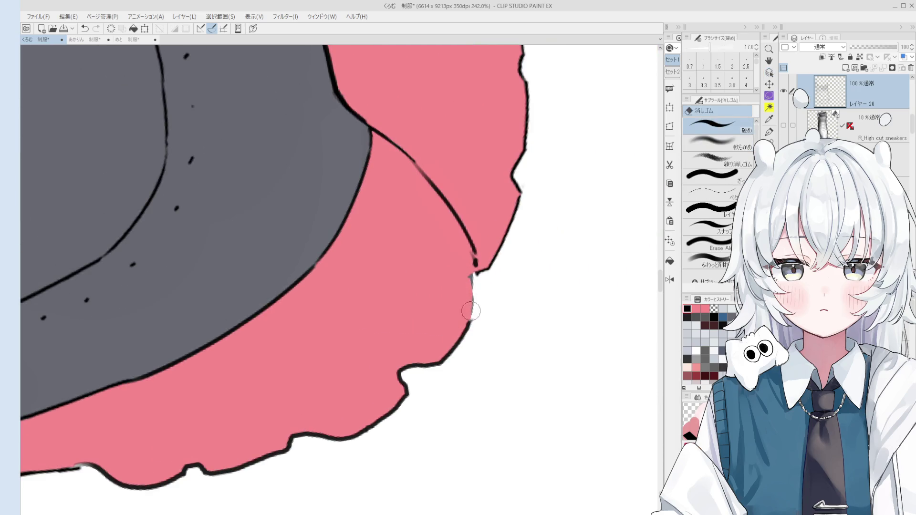
pyautogui.moveTo(475, 318); pyautogui.dragTo(475, 262)
pyautogui.scroll(-3, 474, 262)
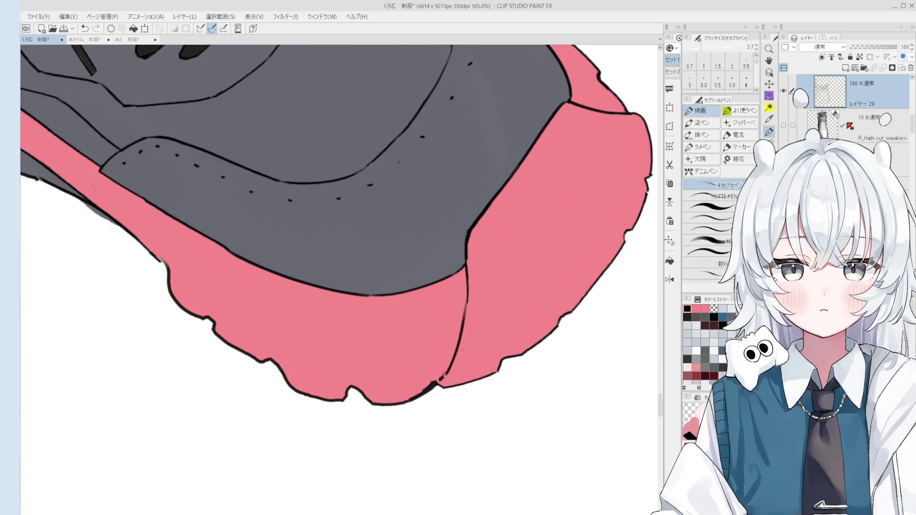
pyautogui.press('e')
pyautogui.press('p')
pyautogui.scroll(-1, 434, 377)
# Pick the colour layer under the toe, then go back to the outline layer レイヤー 20.
pyautogui.press('o')
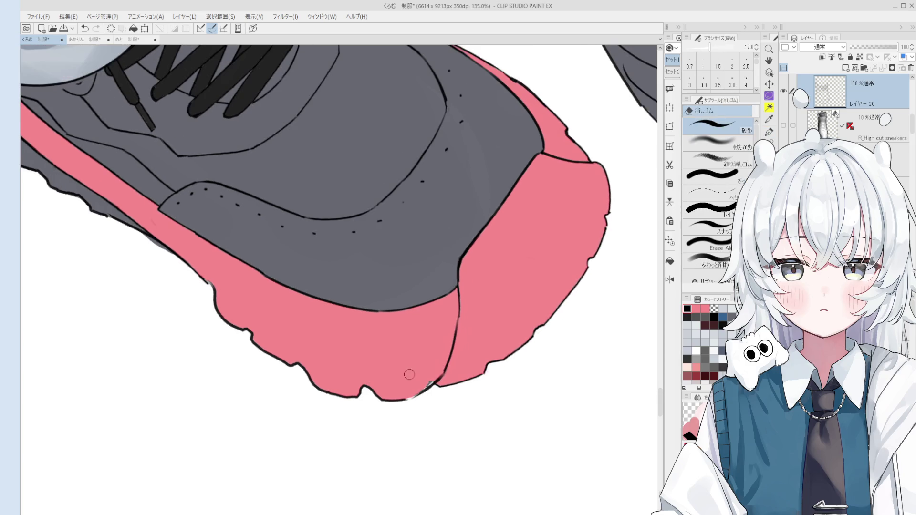
pyautogui.click(429, 376)
pyautogui.press('b')
pyautogui.scroll(1, 404, 379)
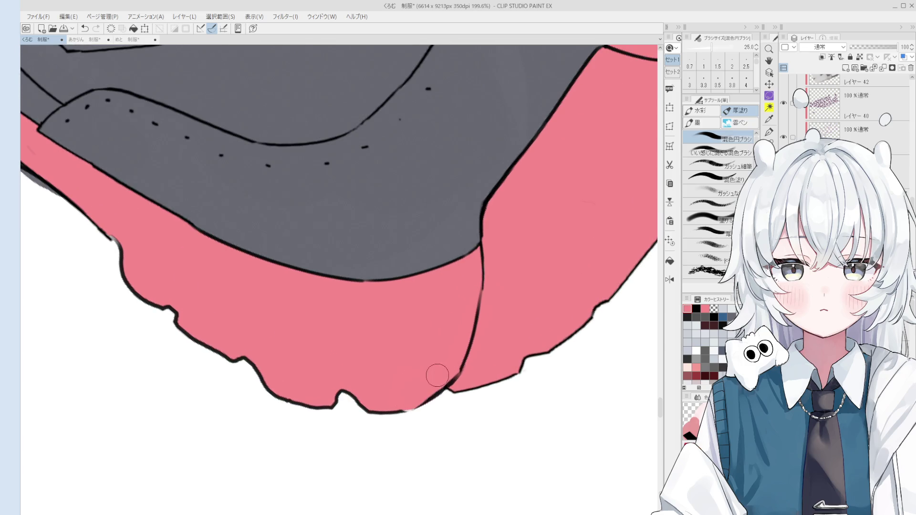
pyautogui.scroll(2, 385, 323)
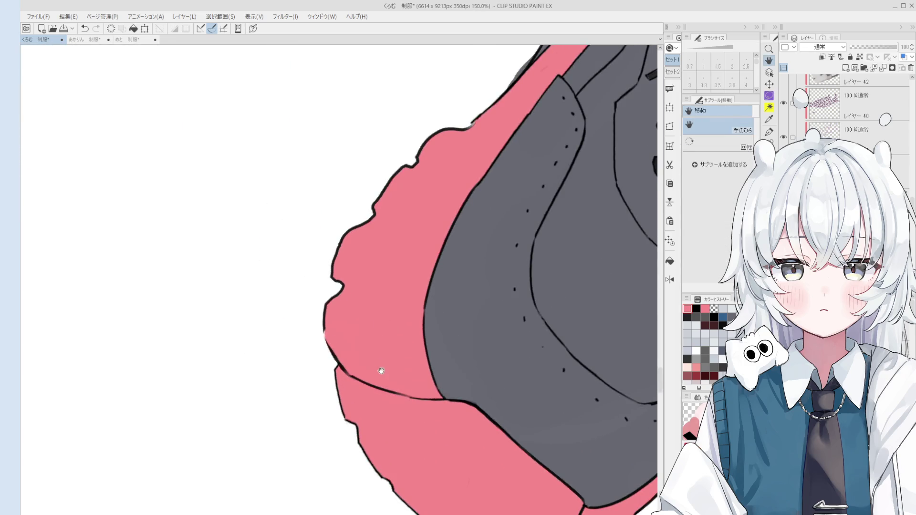
pyautogui.press('o')
pyautogui.click(334, 355)
pyautogui.scroll(1, 341, 364)
# Touch up the toe outline, alternating between the eraser and the inking pen.
pyautogui.press('e')
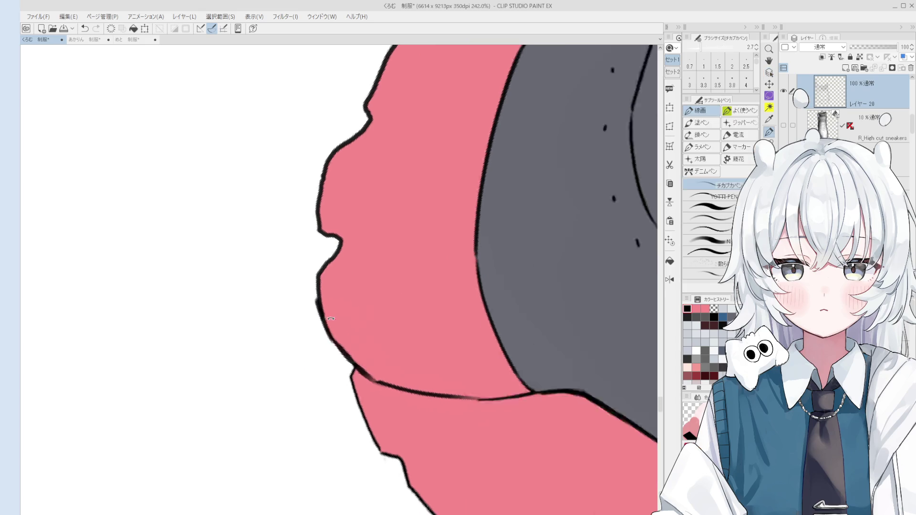
pyautogui.press('p')
pyautogui.press('e')
pyautogui.press('p')
pyautogui.scroll(-1, 380, 353)
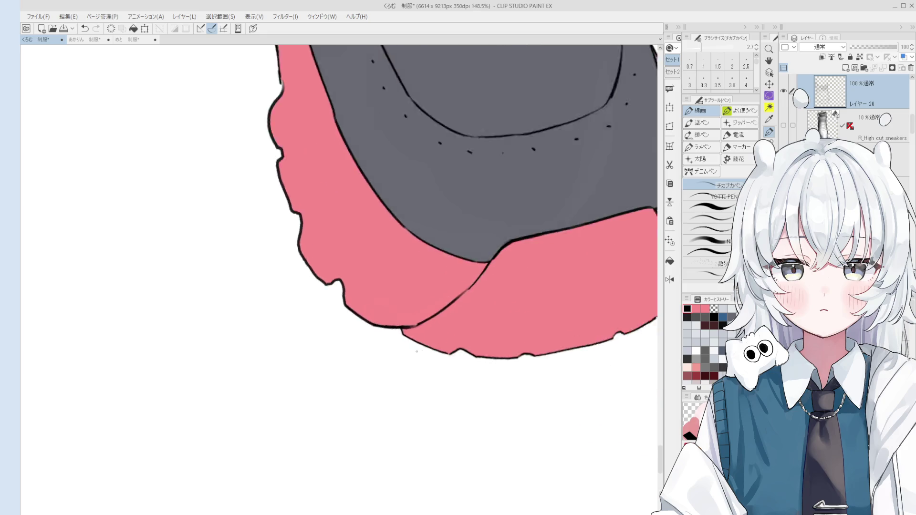
pyautogui.scroll(-3, 380, 352)
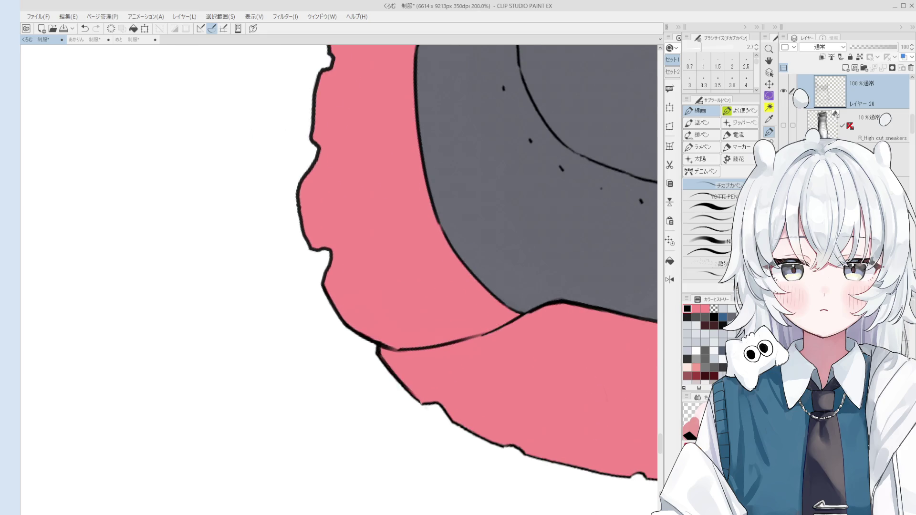
pyautogui.scroll(-1, 454, 273)
pyautogui.press('e')
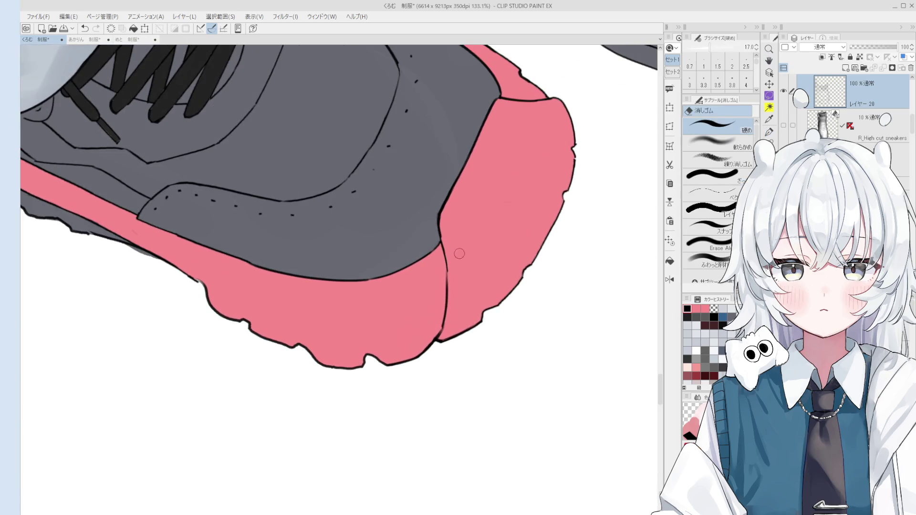
pyautogui.press('p')
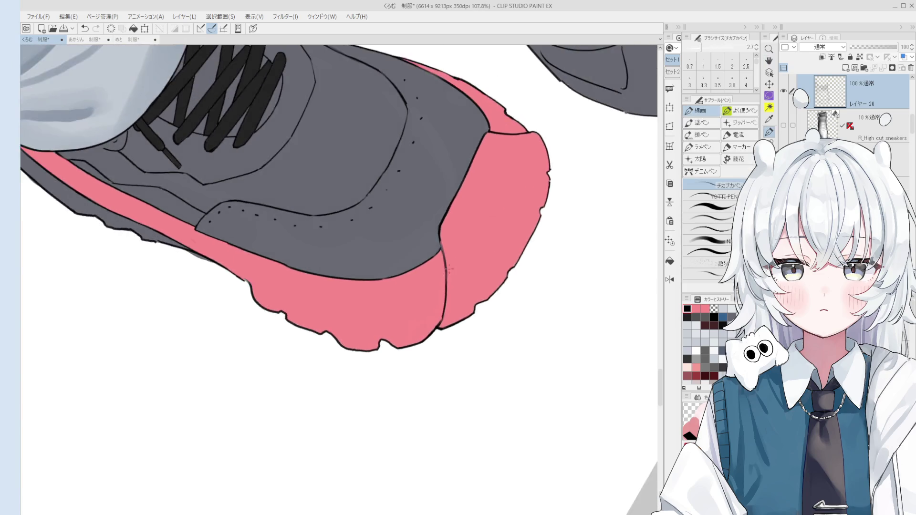
# Add a short stroke at the toe outline joint to seal the seam.
pyautogui.scroll(-2, 432, 220)
pyautogui.scroll(2, 432, 220)
pyautogui.scroll(1, 424, 213)
pyautogui.press('e')
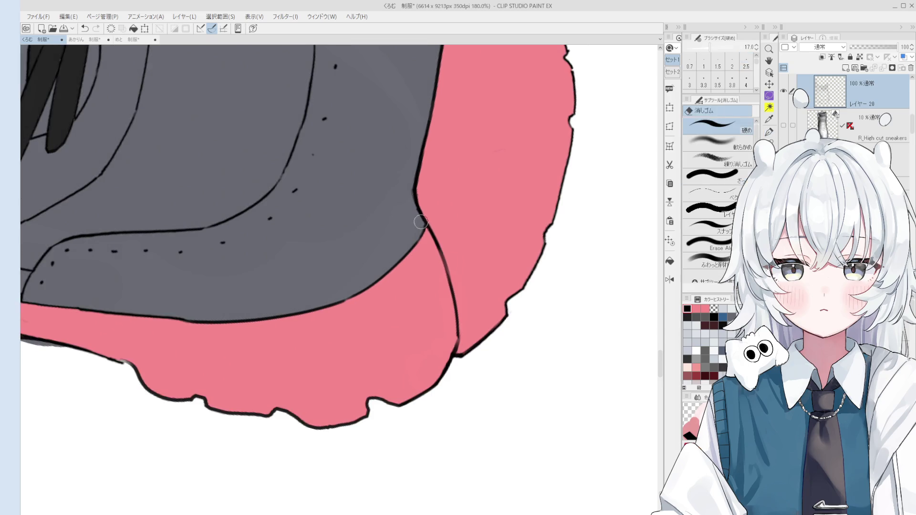
pyautogui.press('p')
pyautogui.moveTo(413, 193)
pyautogui.mouseDown()
pyautogui.moveTo(425, 221)
pyautogui.moveTo(403, 190)
pyautogui.moveTo(401, 167)
pyautogui.moveTo(446, 280)
pyautogui.moveTo(420, 226)
pyautogui.mouseUp()
pyautogui.scroll(-3, 421, 209)
pyautogui.scroll(-3, 403, 190)
pyautogui.scroll(4, 340, 205)
pyautogui.press('e')
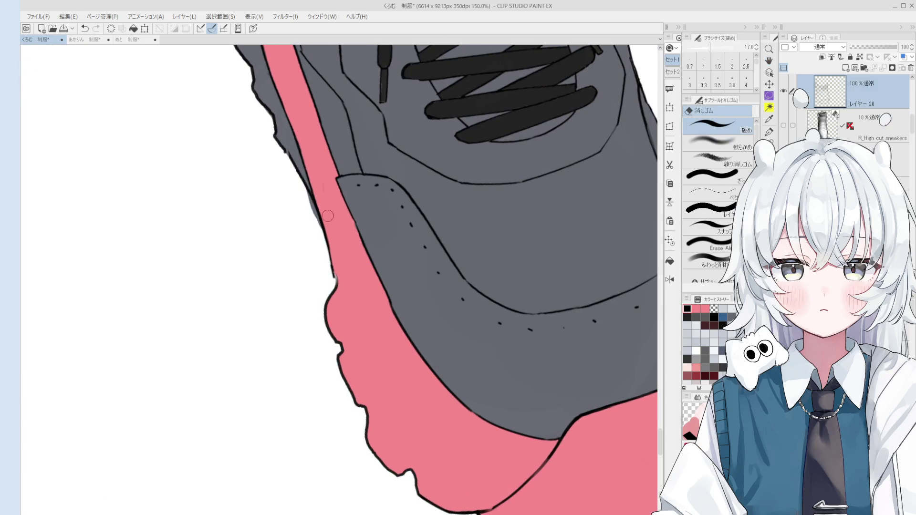
pyautogui.press('p')
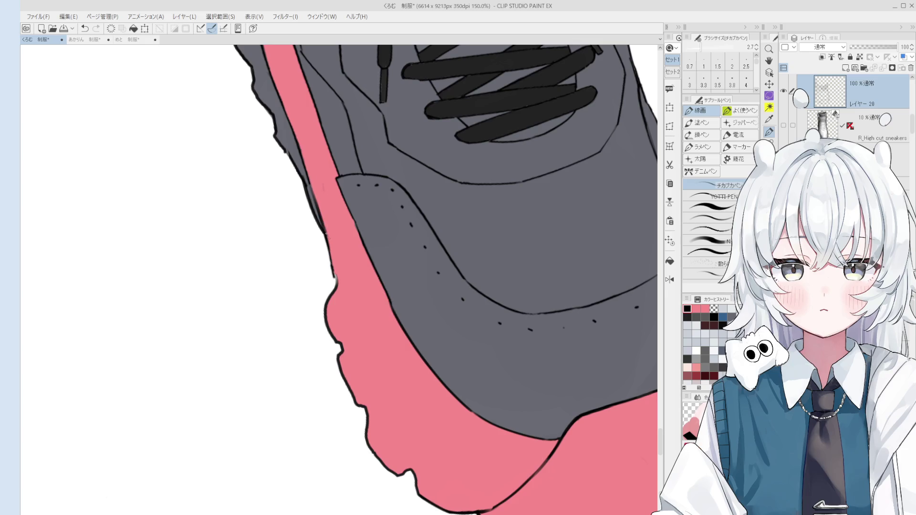
pyautogui.scroll(-3, 335, 190)
pyautogui.scroll(-5, 453, 357)
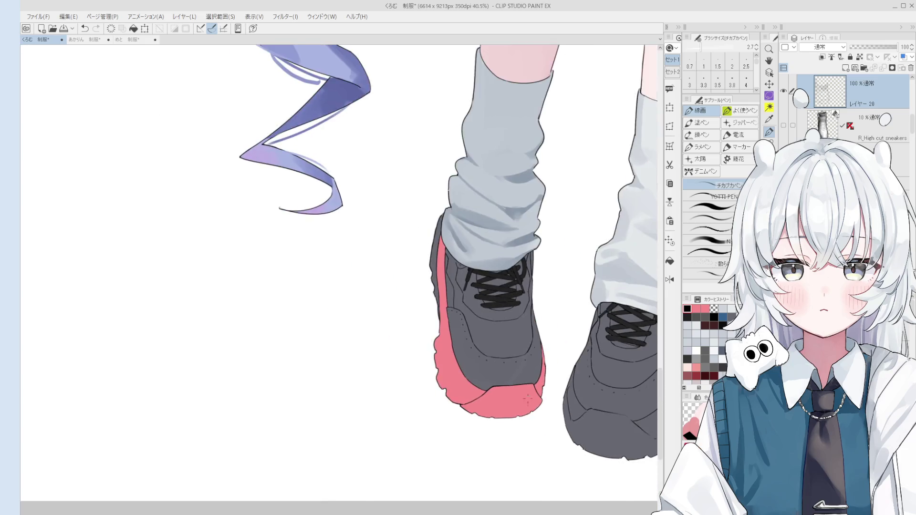
# Select the colour layer under the shoe and zoom in on the sole edge.
pyautogui.press('o')
pyautogui.click(471, 399)
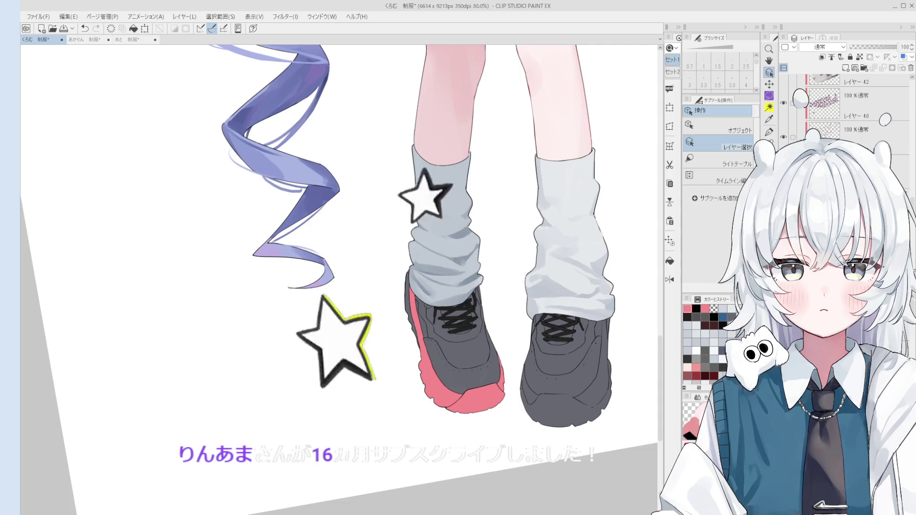
pyautogui.press('g')
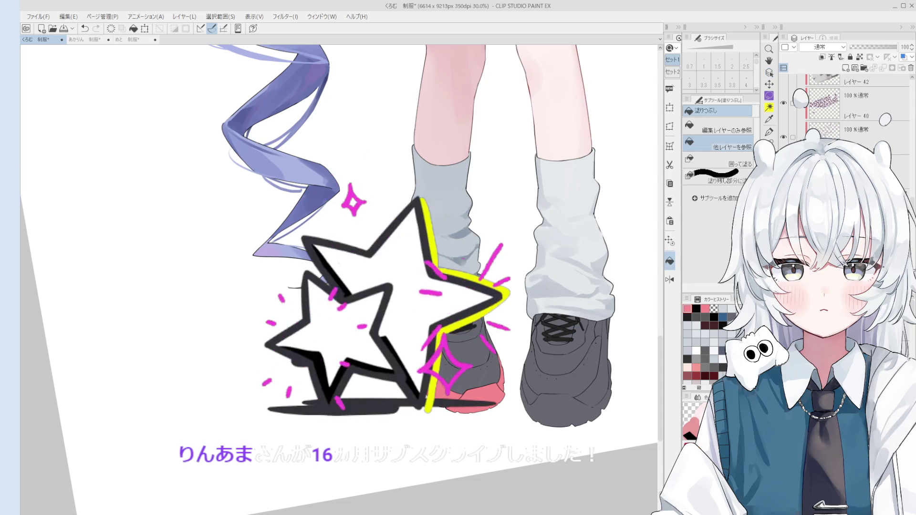
pyautogui.scroll(2, 423, 313)
pyautogui.scroll(3, 421, 352)
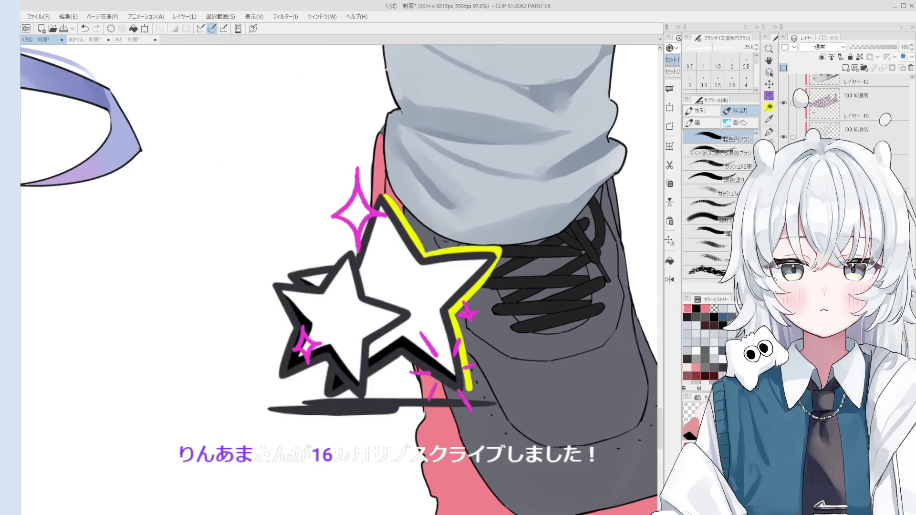
pyautogui.press('o')
pyautogui.scroll(1, 421, 352)
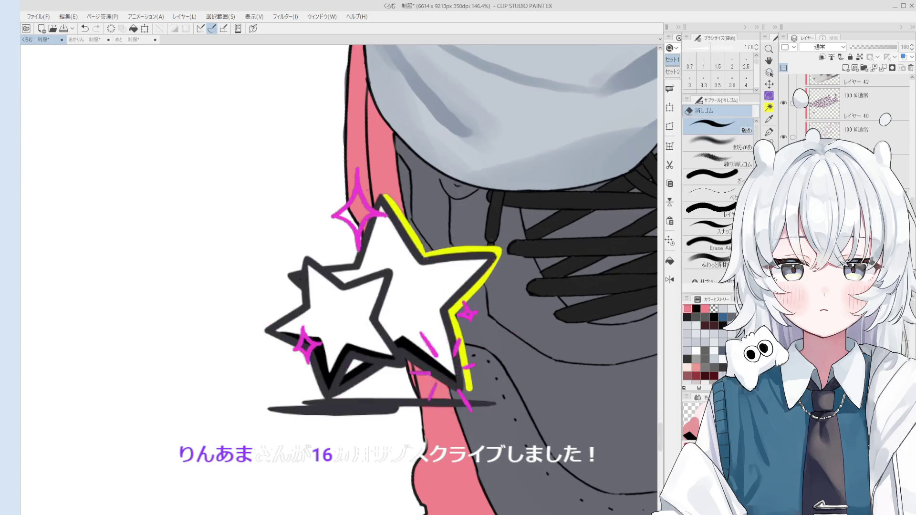
pyautogui.scroll(1, 421, 352)
pyautogui.scroll(1, 422, 351)
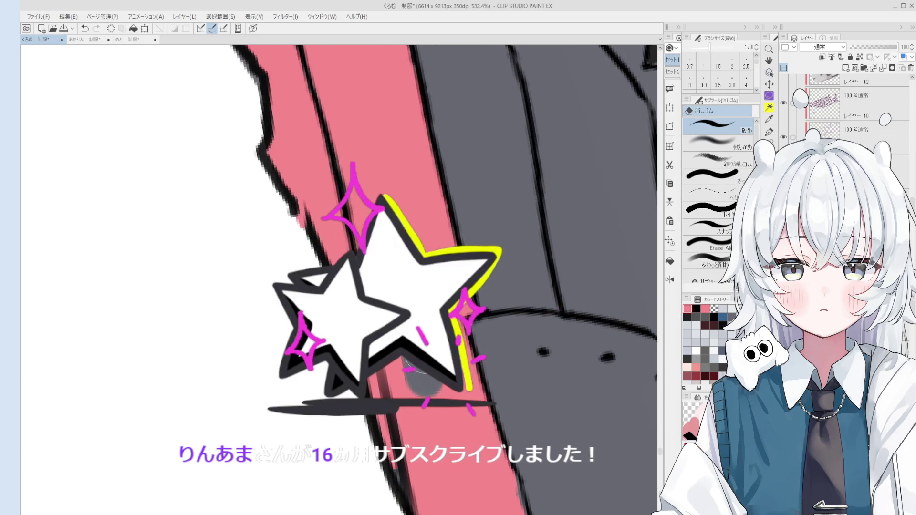
pyautogui.scroll(1, 422, 351)
# Select レイヤー20 and the sole colour layer, and clean the edge with eraser and blending brush.
pyautogui.keyDown('ctrl'); pyautogui.keyDown('shift'); pyautogui.click(442, 353); pyautogui.keyUp('shift'); pyautogui.keyUp('ctrl')
pyautogui.scroll(-5, 420, 353)
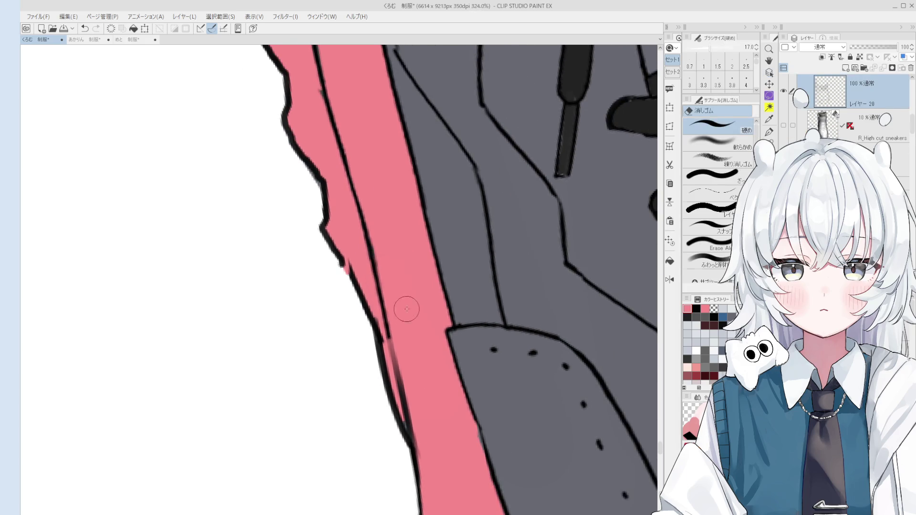
pyautogui.press('b')
pyautogui.scroll(1, 370, 153)
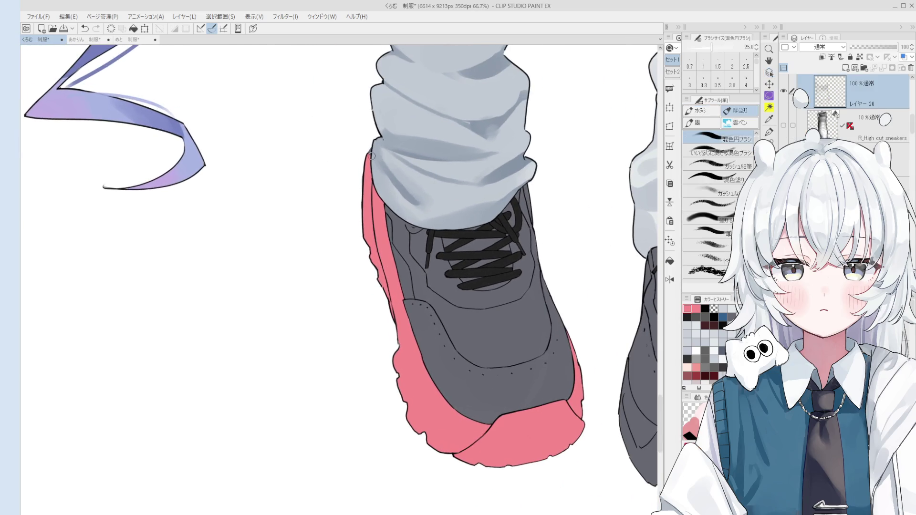
pyautogui.keyDown('ctrl'); pyautogui.keyDown('shift'); pyautogui.click(370, 155); pyautogui.keyUp('shift'); pyautogui.keyUp('ctrl')
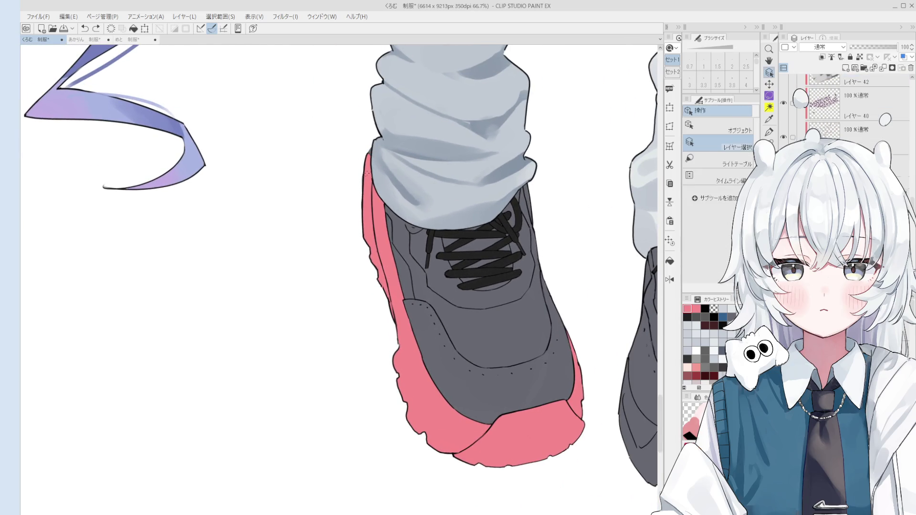
pyautogui.press('e')
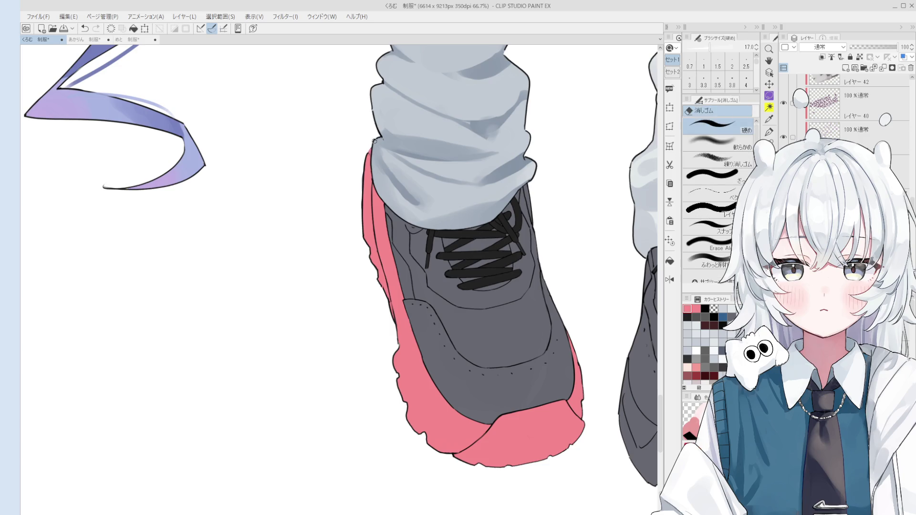
pyautogui.press('b')
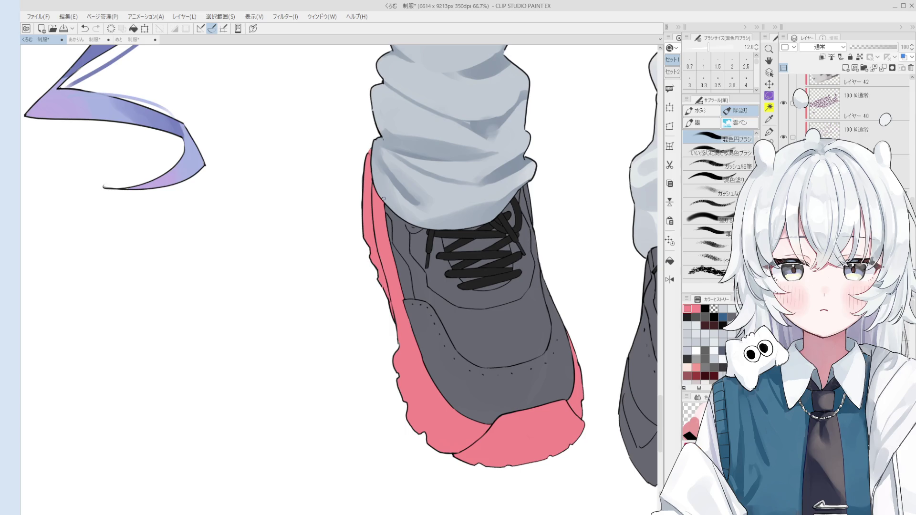
# Zoom in on the left sneaker's sole edge and save the illustration with Ctrl+S.
pyautogui.press('e')
pyautogui.scroll(5, 393, 304)
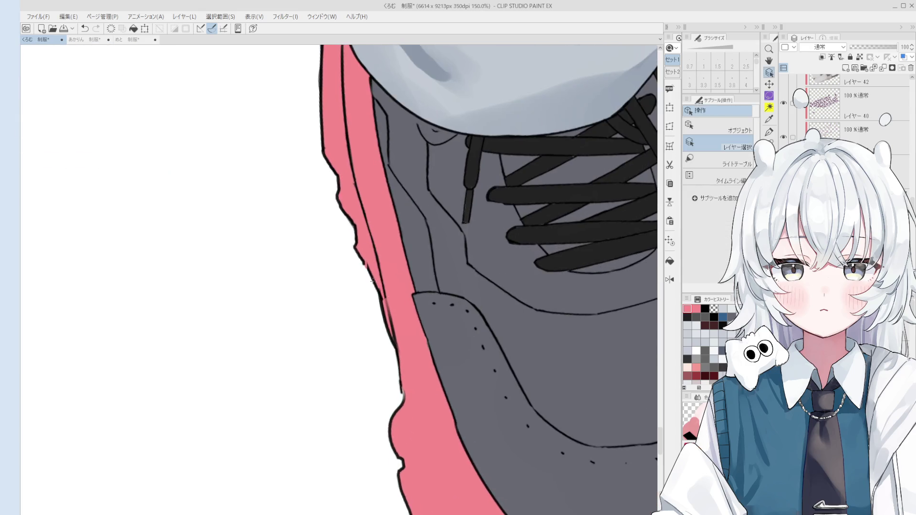
pyautogui.press('h')
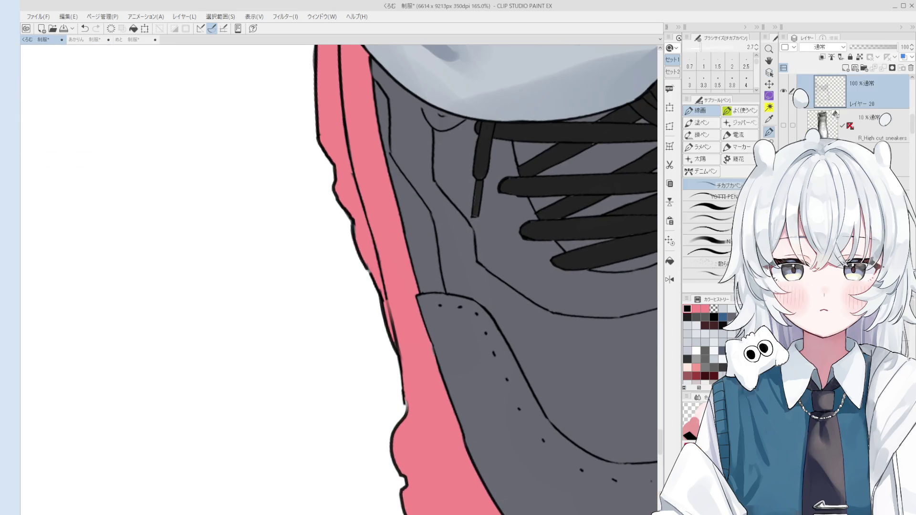
pyautogui.scroll(-5, 368, 277)
pyautogui.press('p')
pyautogui.scroll(2, 369, 272)
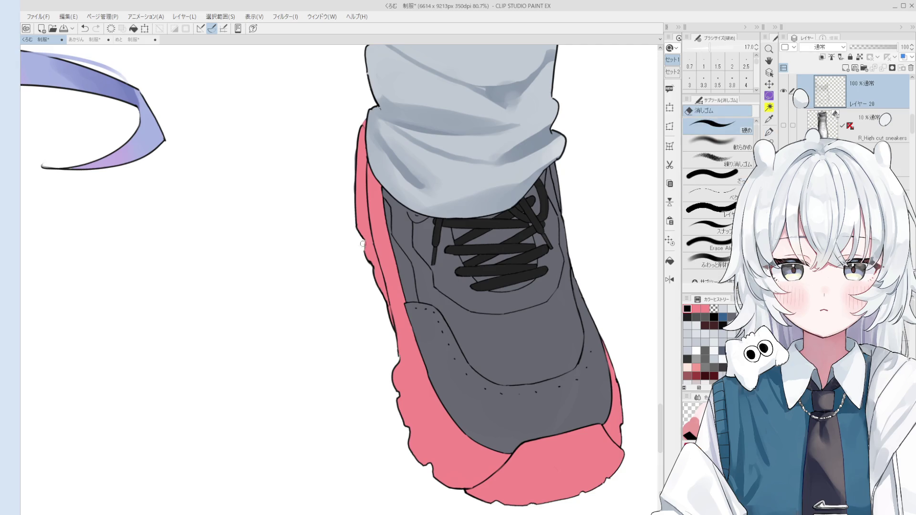
pyautogui.hotkey('ctrl', 's')
# Touch up the sole's outline, then pick the layer under the sole edge for blending.
pyautogui.click(364, 241)
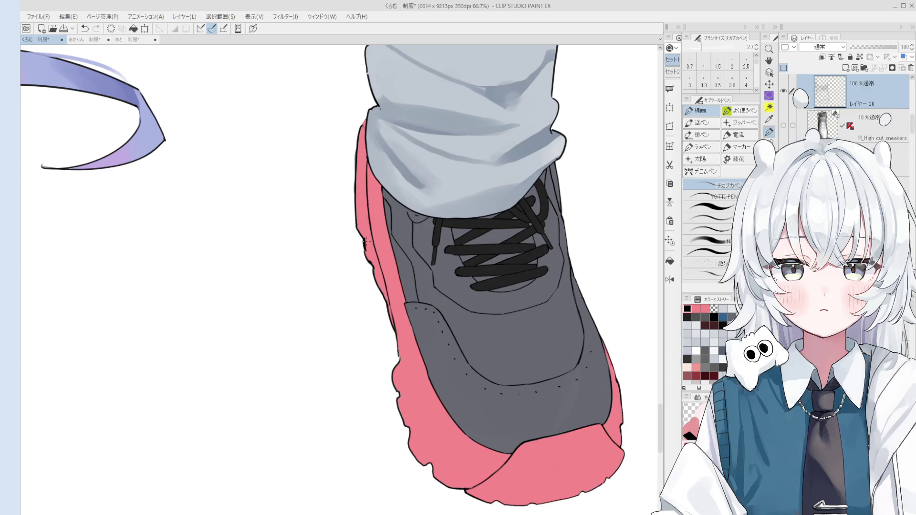
pyautogui.scroll(5, 369, 234)
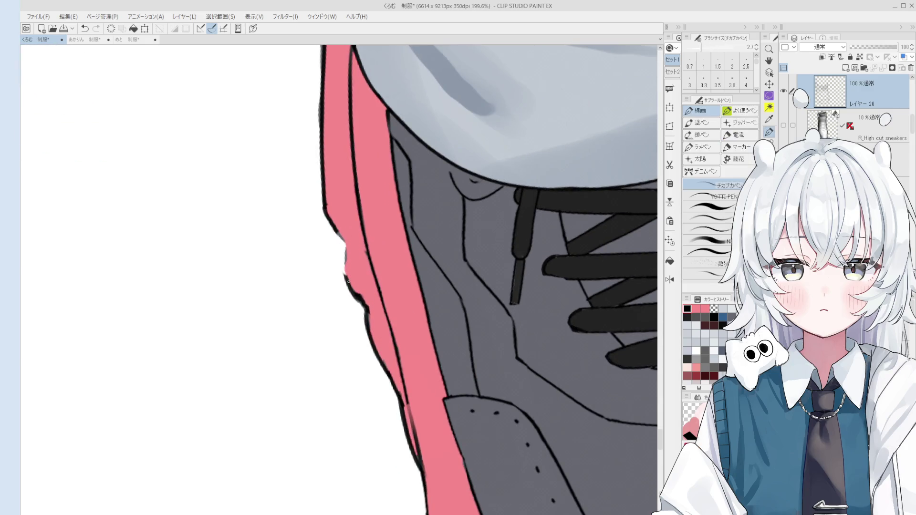
pyautogui.scroll(-1, 343, 229)
pyautogui.press('e')
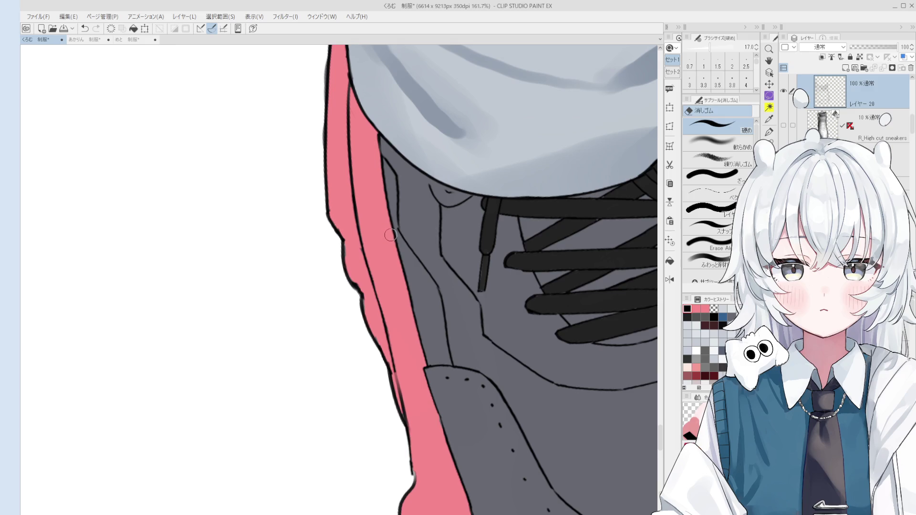
pyautogui.scroll(1, 390, 235)
pyautogui.keyDown('ctrl'); pyautogui.keyDown('shift'); pyautogui.click(364, 316); pyautogui.keyUp('shift'); pyautogui.keyUp('ctrl')
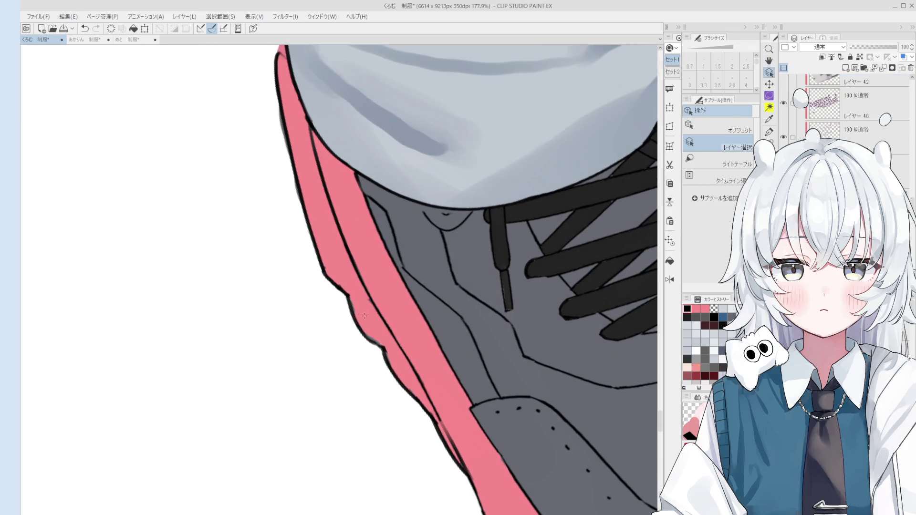
pyautogui.press('b')
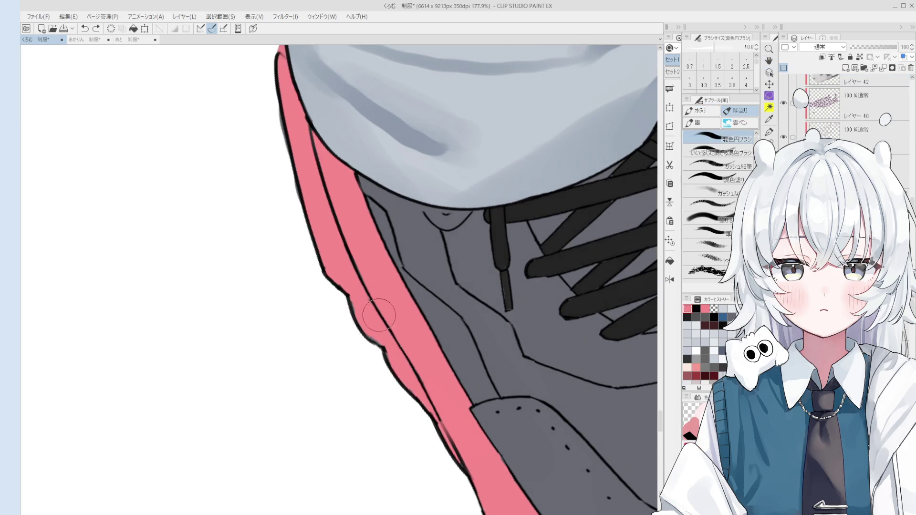
# Select the sole-edge layer, then the shoe's line layer, for erasing.
pyautogui.hotkey('ctrl', 'shift')
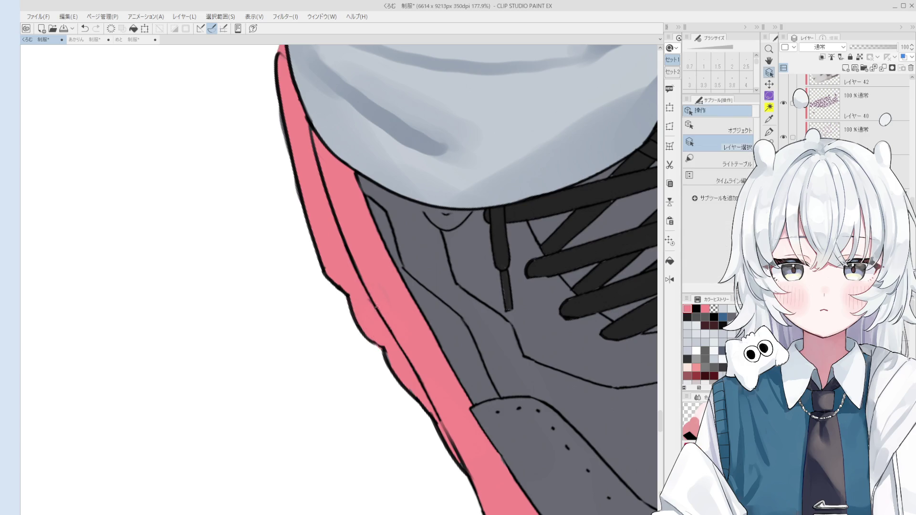
pyautogui.scroll(-2, 377, 305)
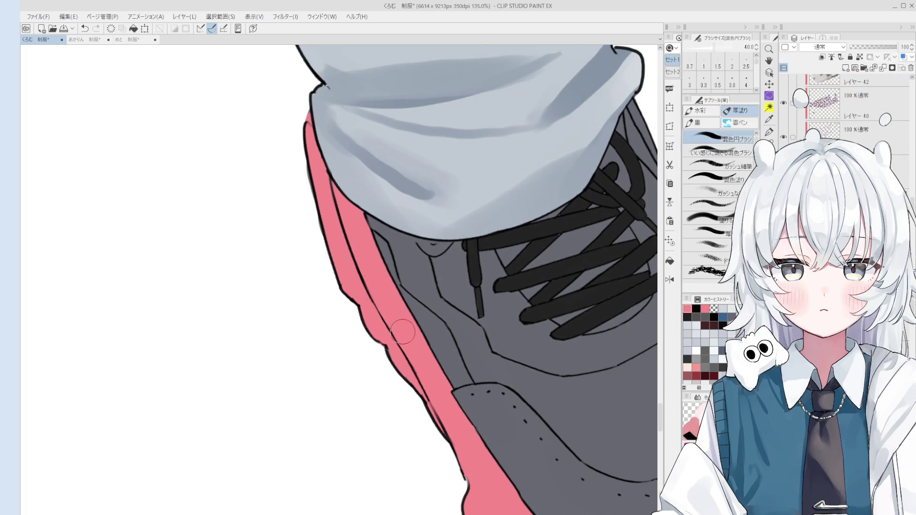
pyautogui.scroll(1, 402, 331)
pyautogui.hotkey('ctrl', 'shift')
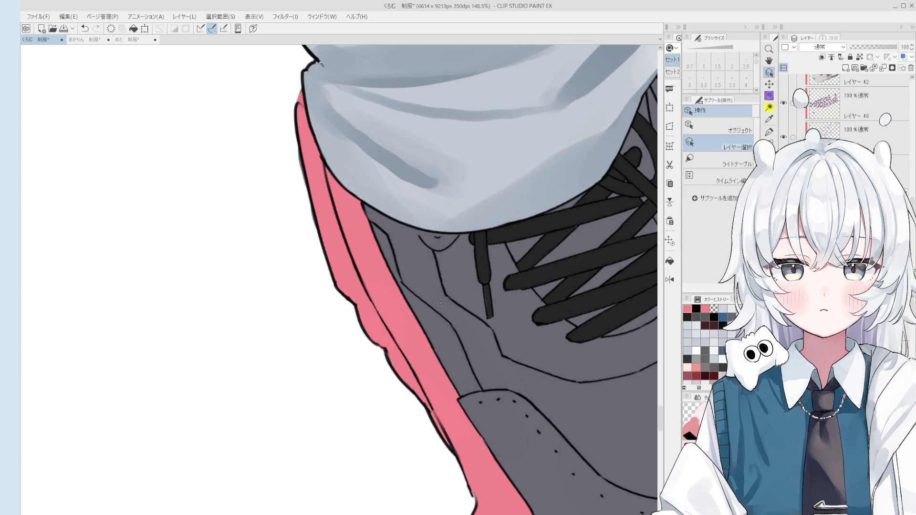
pyautogui.keyDown('ctrl'); pyautogui.keyDown('shift'); pyautogui.click(441, 303); pyautogui.keyUp('shift'); pyautogui.keyUp('ctrl')
pyautogui.press('e')
pyautogui.scroll(-2, 330, 207)
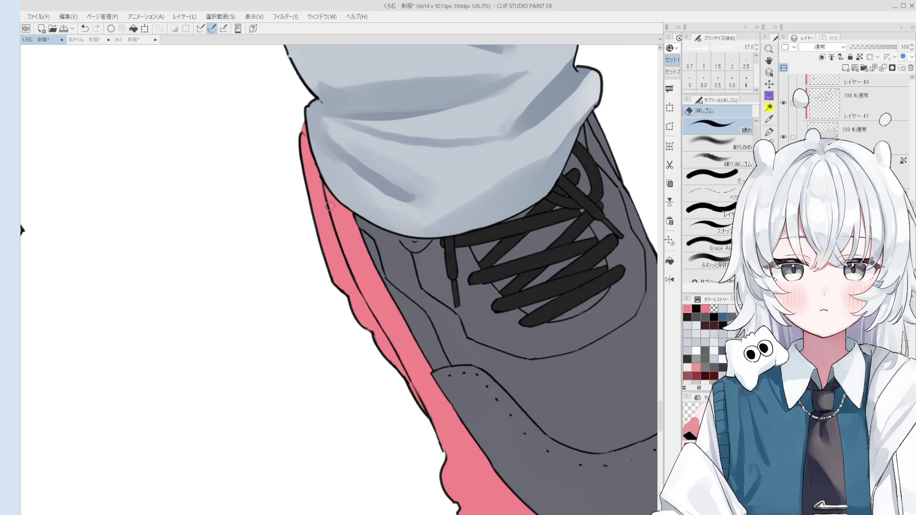
pyautogui.scroll(5, 330, 206)
pyautogui.keyDown('ctrl'); pyautogui.keyDown('shift'); pyautogui.click(300, 145); pyautogui.keyUp('shift'); pyautogui.keyUp('ctrl')
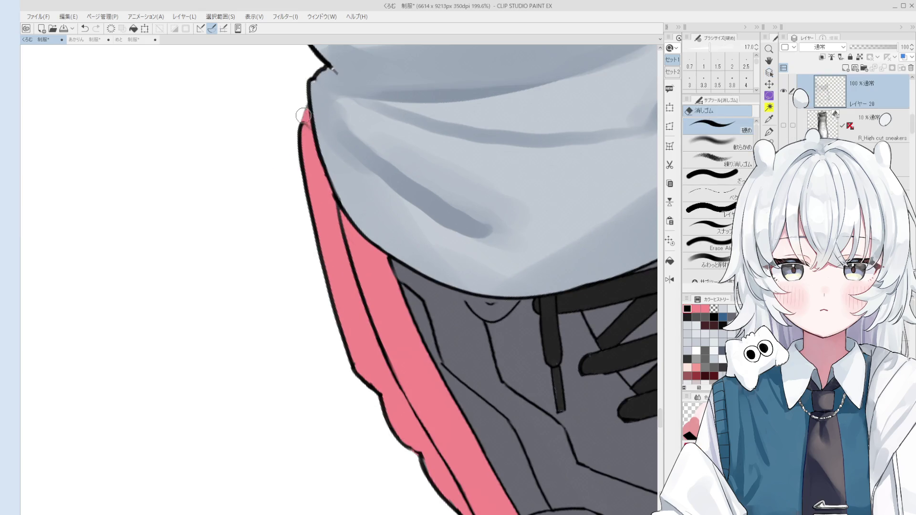
# Select the leg warmer's outline layer at its folded corner and undo a trial pen stroke.
pyautogui.moveTo(338, 116); pyautogui.dragTo(341, 131)
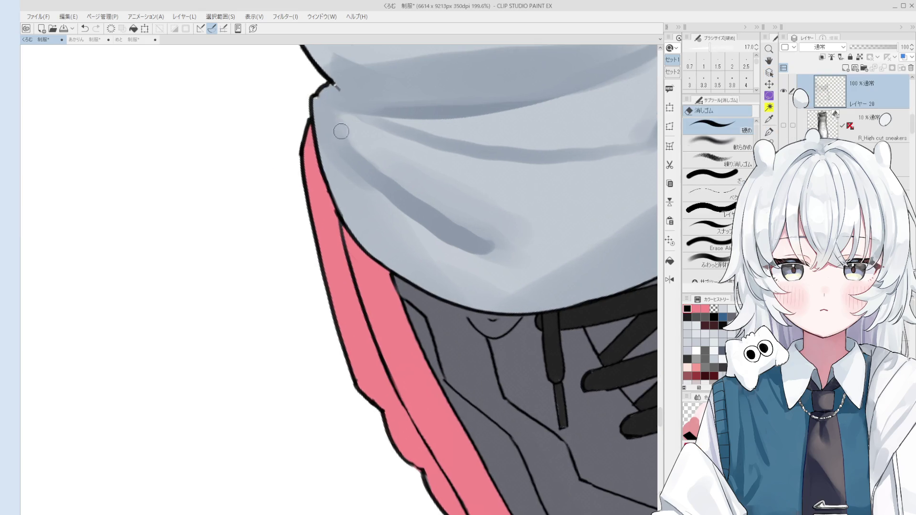
pyautogui.scroll(1, 334, 86)
pyautogui.keyDown('ctrl'); pyautogui.keyDown('shift'); pyautogui.click(329, 93); pyautogui.keyUp('shift'); pyautogui.keyUp('ctrl')
pyautogui.press('p')
pyautogui.keyDown('ctrl'); pyautogui.keyDown('shift'); pyautogui.click(336, 85); pyautogui.keyUp('shift'); pyautogui.keyUp('ctrl')
pyautogui.moveTo(336, 85); pyautogui.dragTo(337, 110)
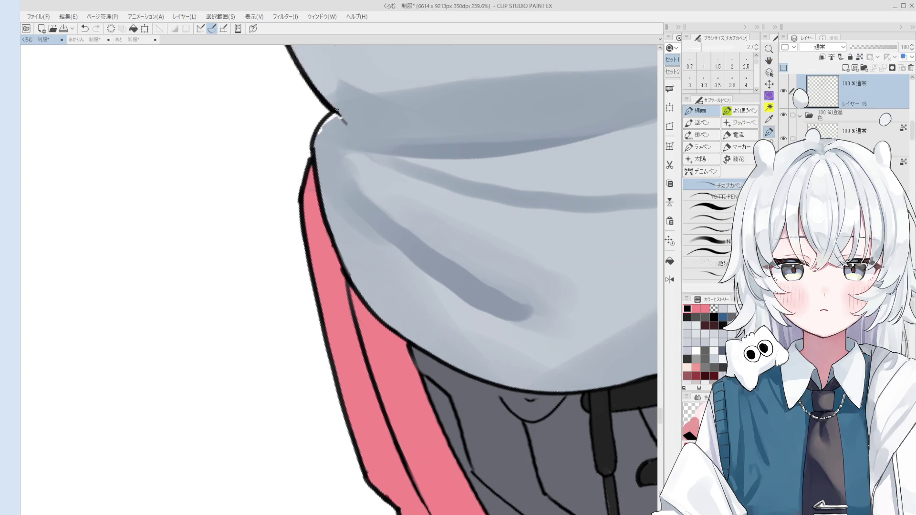
pyautogui.hotkey('ctrl', 'z')
pyautogui.hotkey('ctrl', 'z')
# Erase the old corner line and redraw a cleaner outline with the pen at size 3.3.
pyautogui.press('e')
pyautogui.scroll(-2, 339, 124)
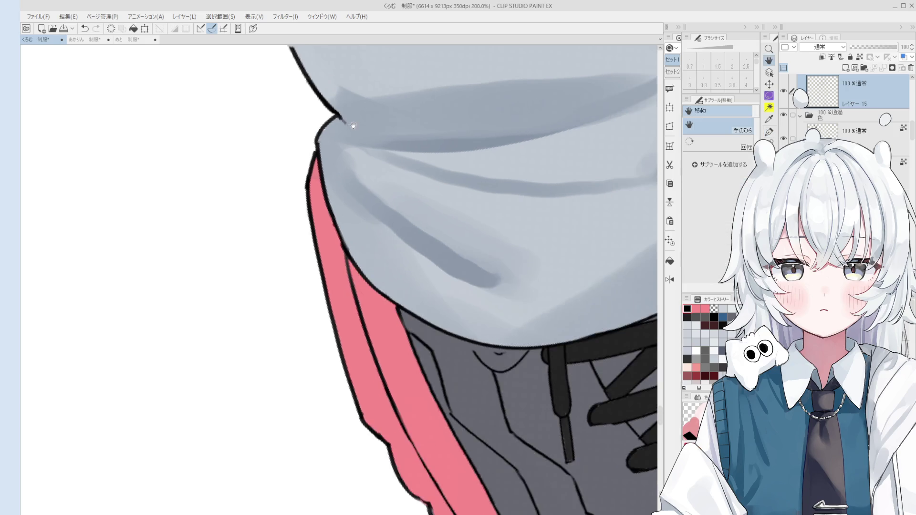
pyautogui.moveTo(352, 174); pyautogui.dragTo(399, 260)
pyautogui.press('p')
pyautogui.moveTo(339, 160); pyautogui.dragTo(396, 258)
pyautogui.hotkey('ctrl', 'z')
pyautogui.hotkey('ctrl', 'z')
pyautogui.click(704, 79)
pyautogui.moveTo(336, 165); pyautogui.dragTo(392, 256)
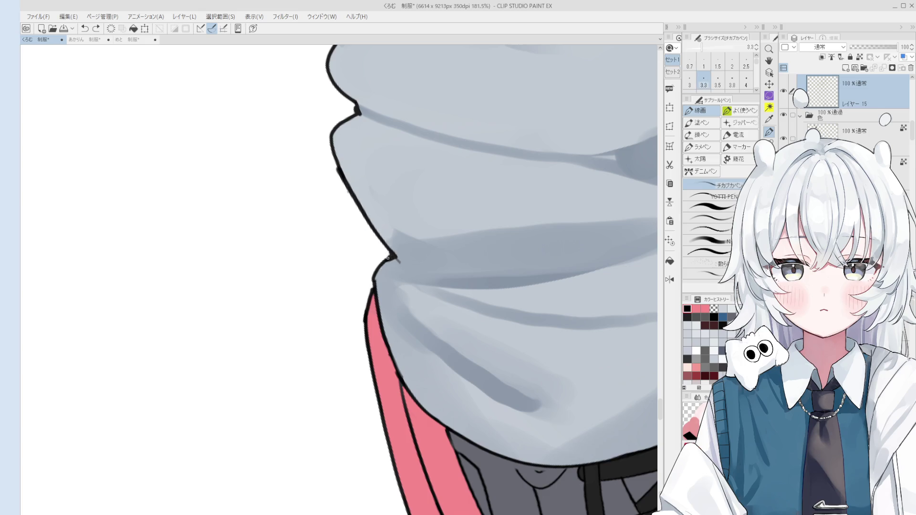
# Paint over the stray line tail in the leg warmer's grey-blue with a smaller blending brush.
pyautogui.press('e')
pyautogui.scroll(-1, 353, 206)
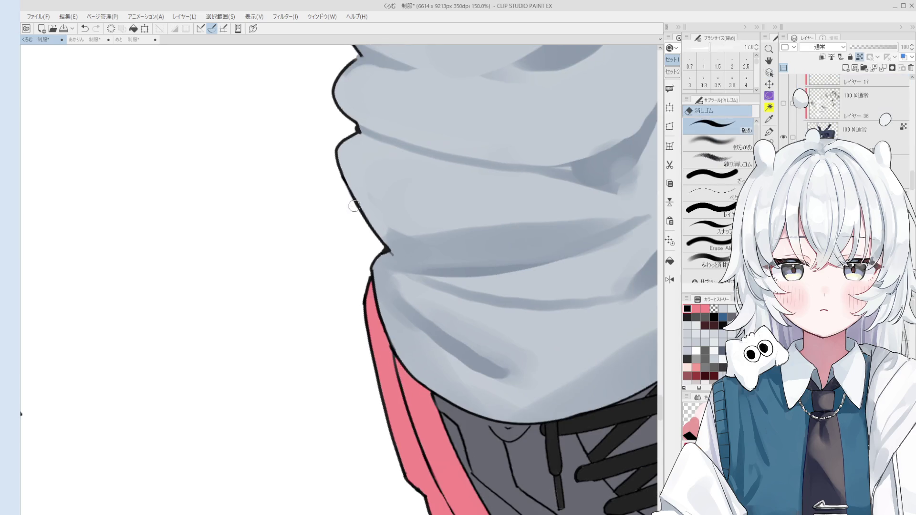
pyautogui.scroll(2, 354, 206)
pyautogui.press('o')
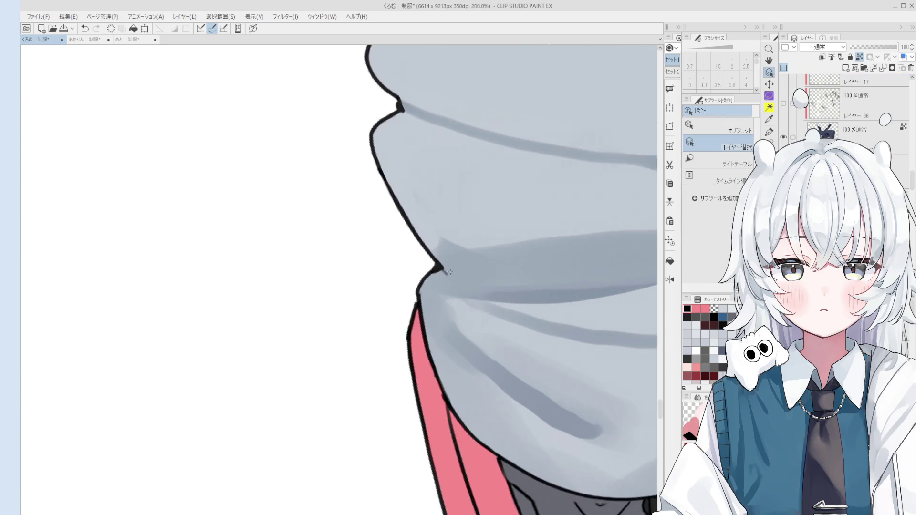
pyautogui.scroll(1, 450, 272)
pyautogui.press('b')
pyautogui.keyDown('alt'); pyautogui.click(453, 272); pyautogui.keyUp('alt')
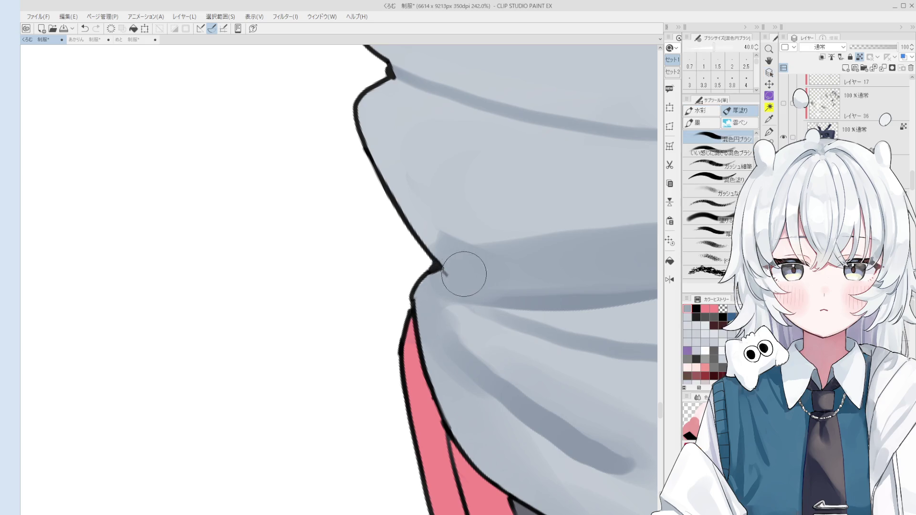
pyautogui.press('[')
pyautogui.press('[')
pyautogui.press('[')
pyautogui.moveTo(436, 286); pyautogui.dragTo(401, 250)
# Select the shoe's line layer and ready the eraser for it.
pyautogui.press('h')
pyautogui.scroll(-3, 453, 401)
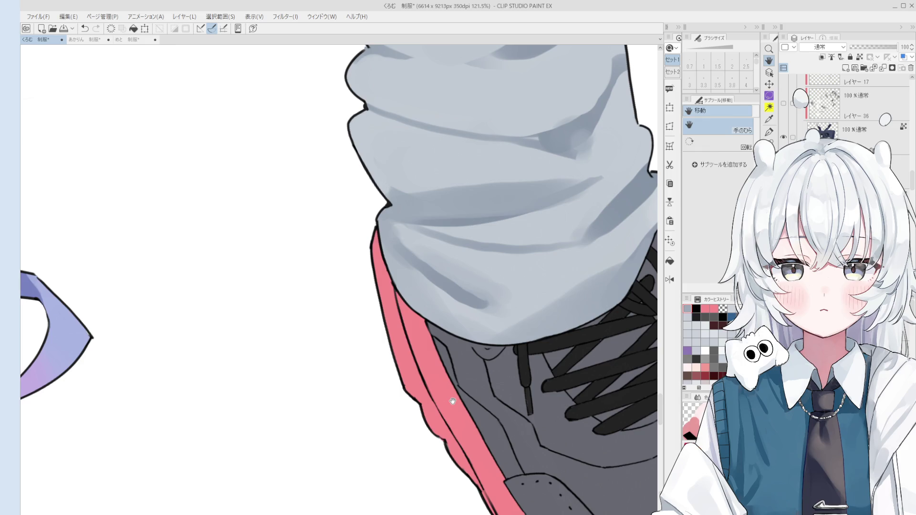
pyautogui.press('o')
pyautogui.click(400, 327)
pyautogui.press('e')
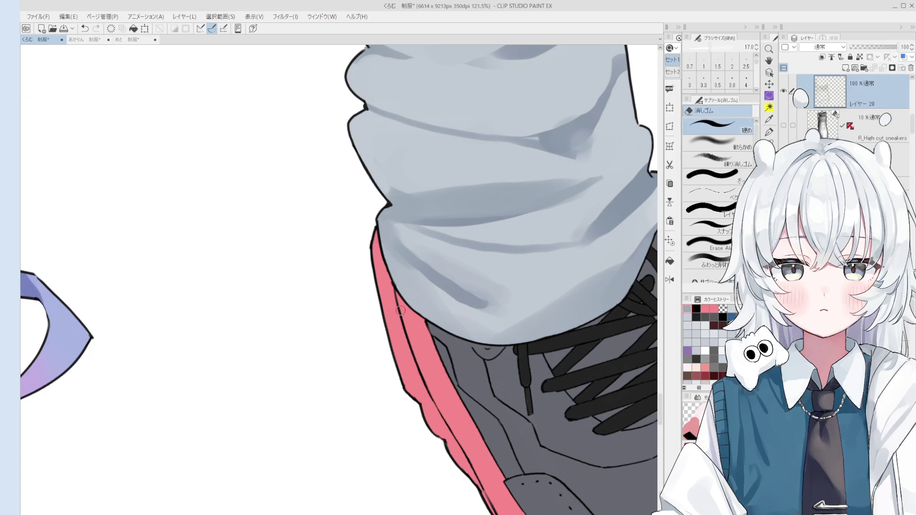
pyautogui.scroll(-3, 455, 427)
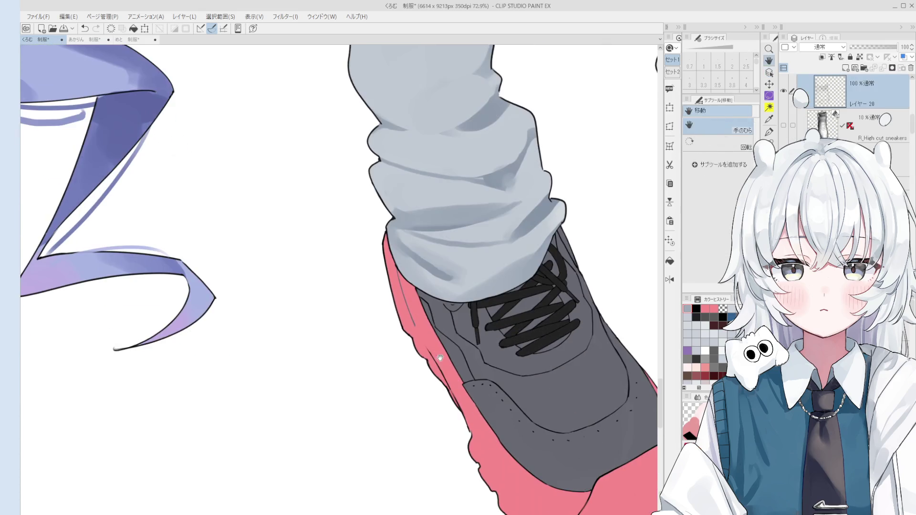
pyautogui.press('h')
pyautogui.scroll(-5, 436, 372)
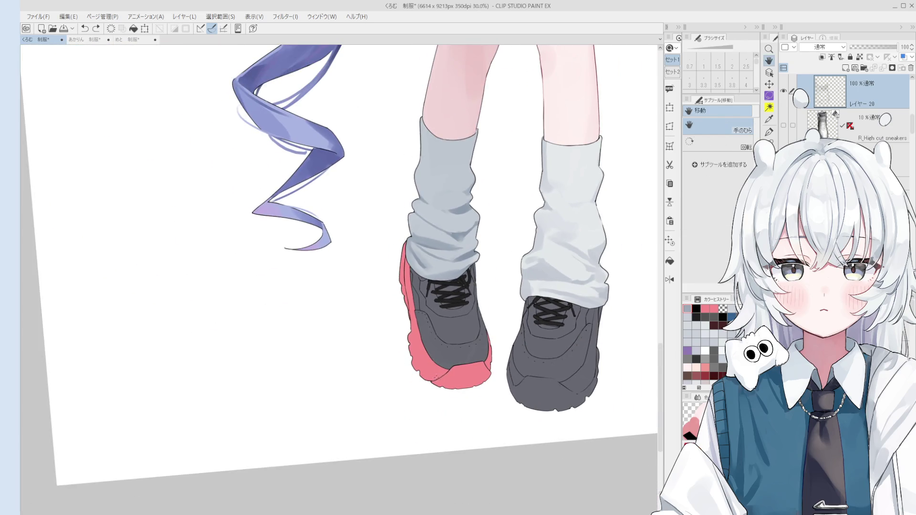
# Undo a trial pink fill on the right sole and bring the right shoe's toe into view.
pyautogui.press('g')
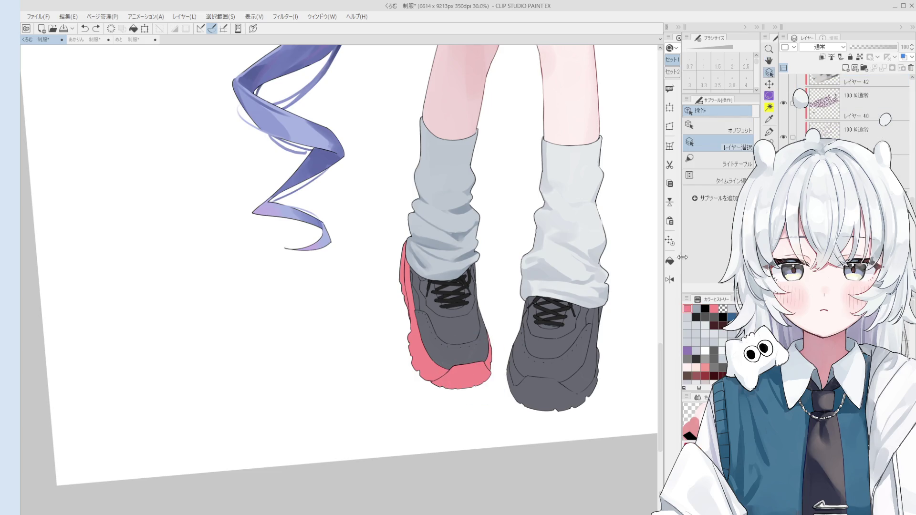
pyautogui.click(570, 377)
pyautogui.hotkey('ctrl', 'z')
pyautogui.scroll(4, 567, 361)
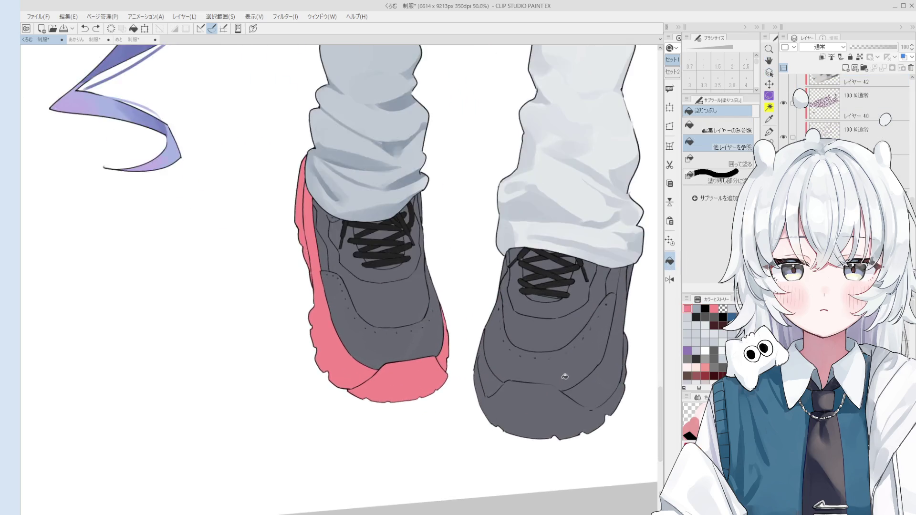
pyautogui.press('p')
pyautogui.press('o')
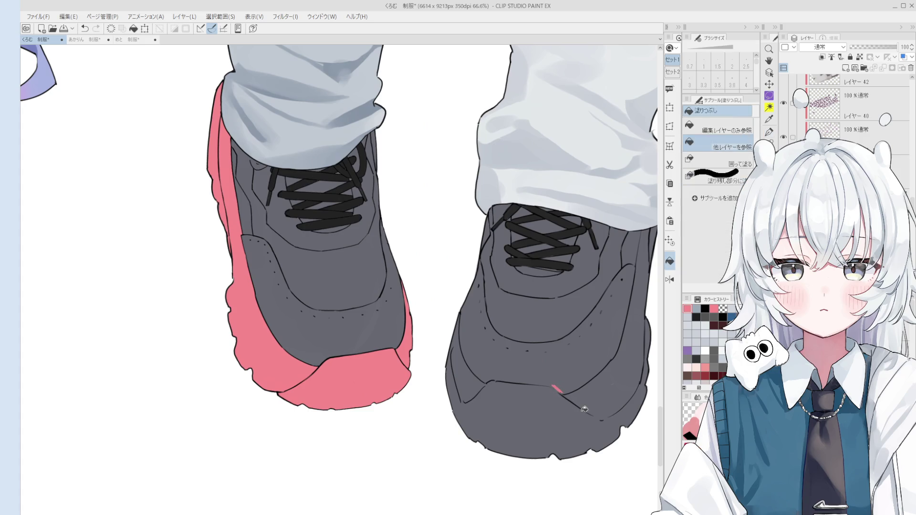
pyautogui.scroll(2, 443, 365)
pyautogui.press('h')
pyautogui.scroll(-2, 443, 365)
pyautogui.moveTo(477, 430); pyautogui.dragTo(522, 388)
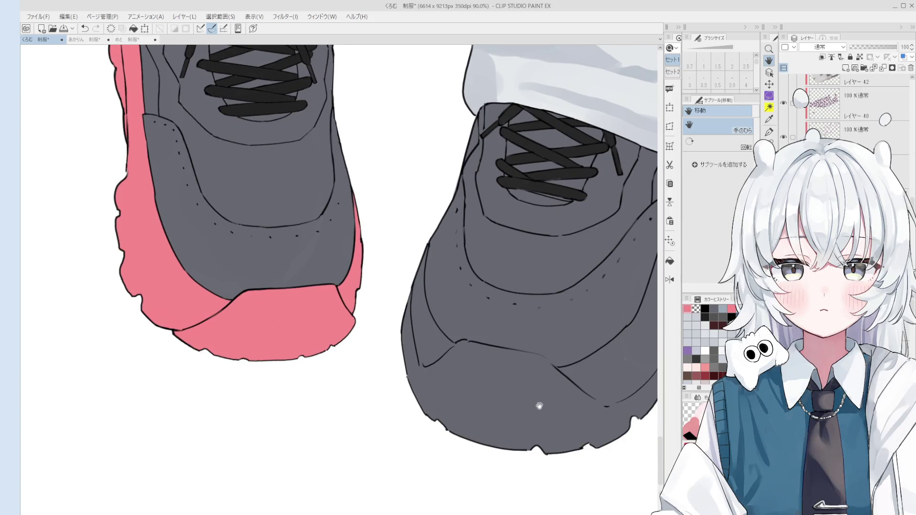
pyautogui.scroll(3, 548, 355)
pyautogui.scroll(2, 548, 355)
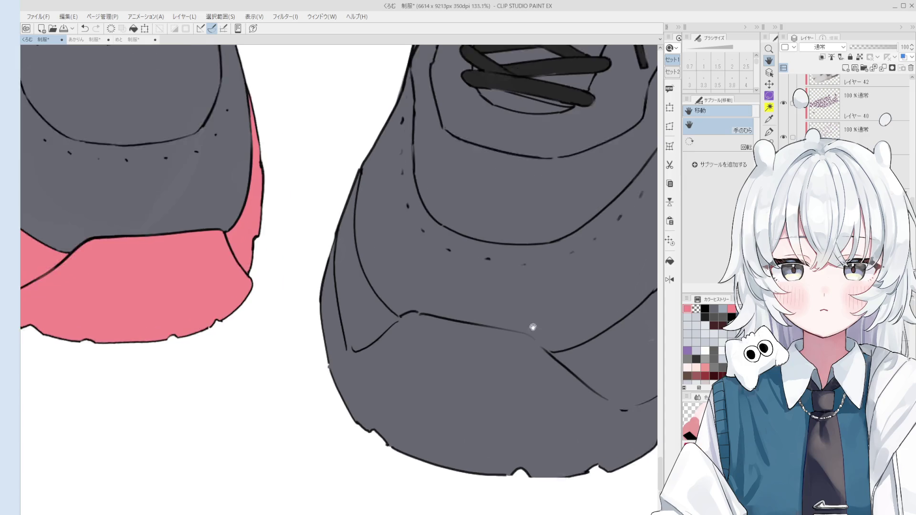
# On レイヤー 15, erase the messy line junction at the toe.
pyautogui.press('p')
pyautogui.scroll(1, 540, 348)
pyautogui.scroll(-4, 540, 347)
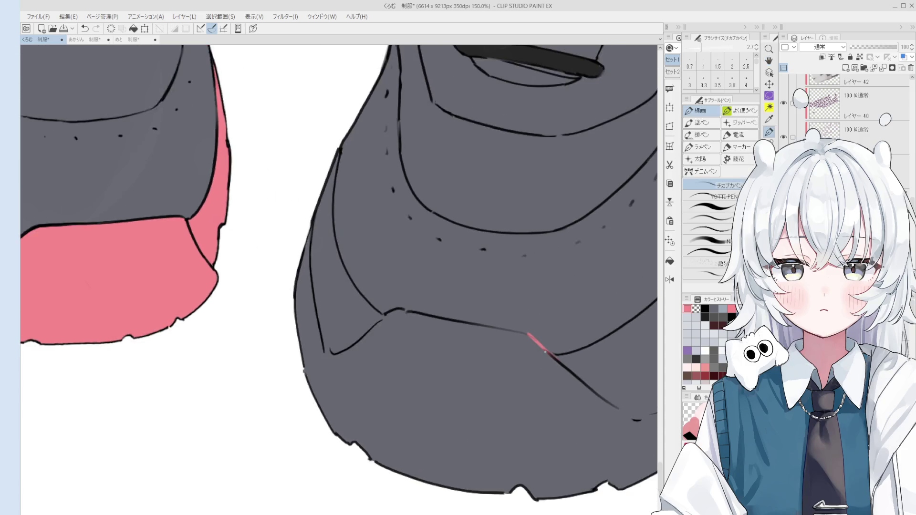
pyautogui.scroll(1, 535, 341)
pyautogui.scroll(-3, 535, 341)
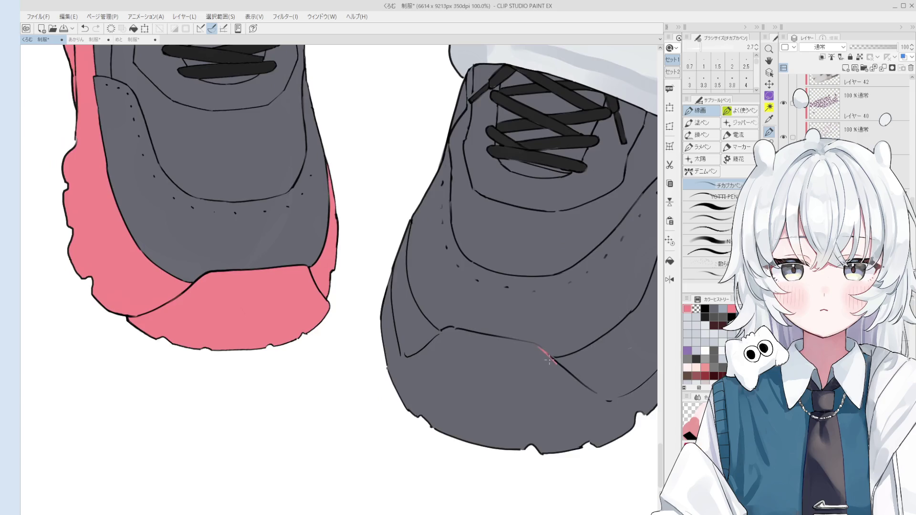
pyautogui.press('o')
pyautogui.scroll(6, 440, 227)
pyautogui.click(440, 227)
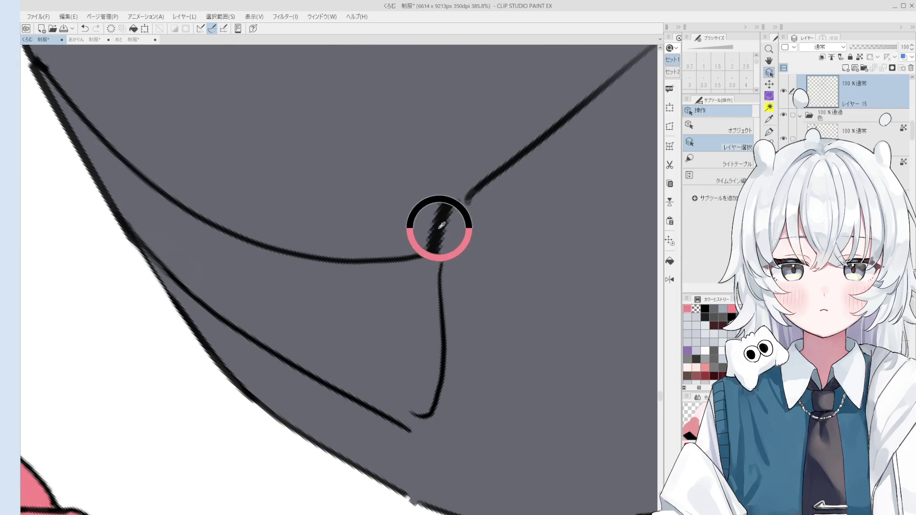
pyautogui.press('e')
pyautogui.moveTo(455, 245)
pyautogui.mouseDown()
pyautogui.moveTo(455, 223)
pyautogui.moveTo(441, 274)
pyautogui.mouseUp()
# Touch up the junction in shoe grey and join the two line ends into a closed corner.
pyautogui.press('p')
pyautogui.scroll(-2, 462, 207)
pyautogui.press('e')
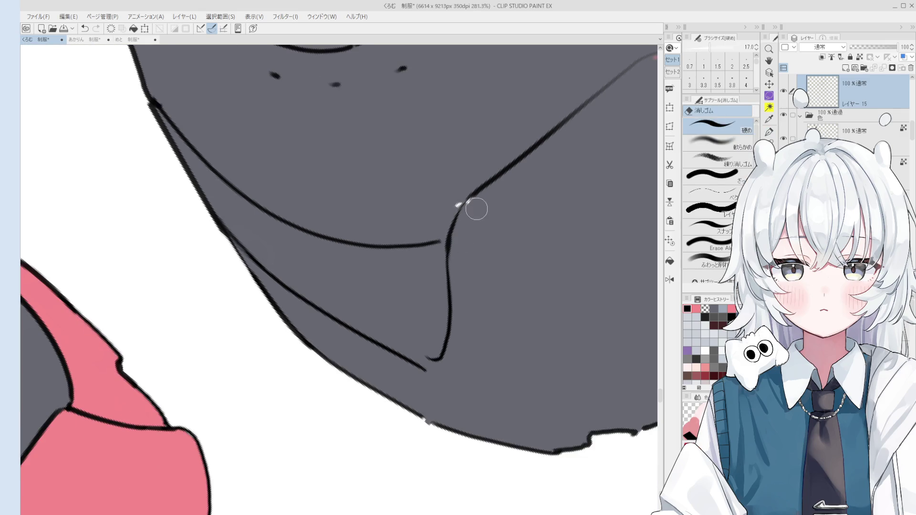
pyautogui.scroll(-1, 472, 207)
pyautogui.press('b')
pyautogui.click(476, 207)
pyautogui.scroll(3, 476, 207)
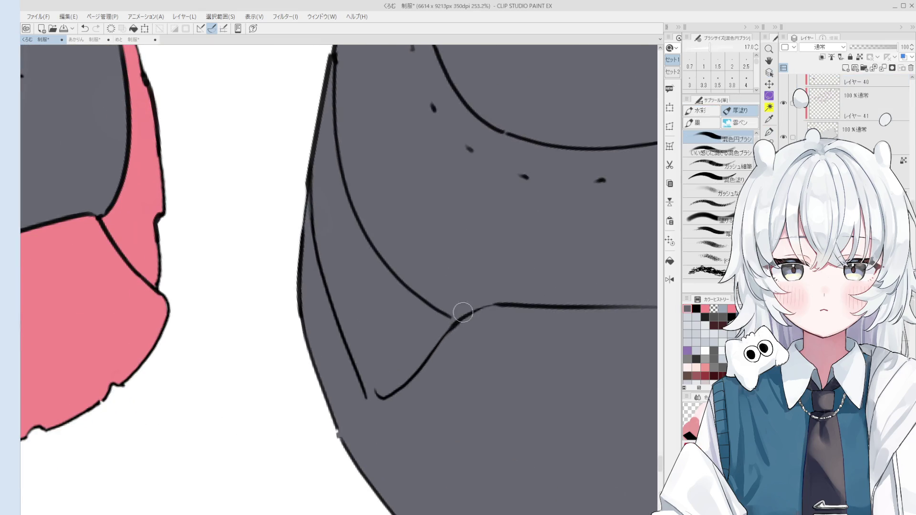
pyautogui.press('o')
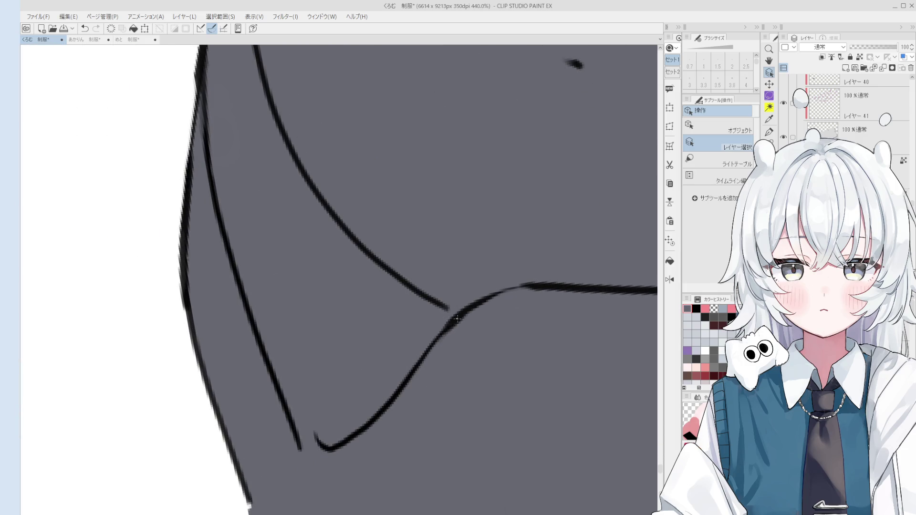
pyautogui.click(457, 320)
pyautogui.press('p')
pyautogui.scroll(-2, 402, 444)
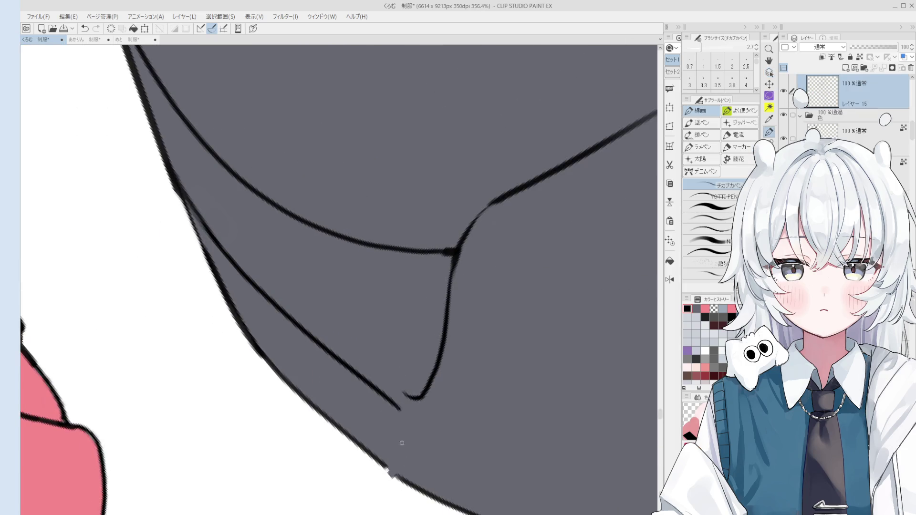
pyautogui.moveTo(406, 397); pyautogui.dragTo(403, 404)
# Refine the toe corner, alternating between the チカブカペン pen and the eraser.
pyautogui.scroll(-8, 404, 404)
pyautogui.press('h')
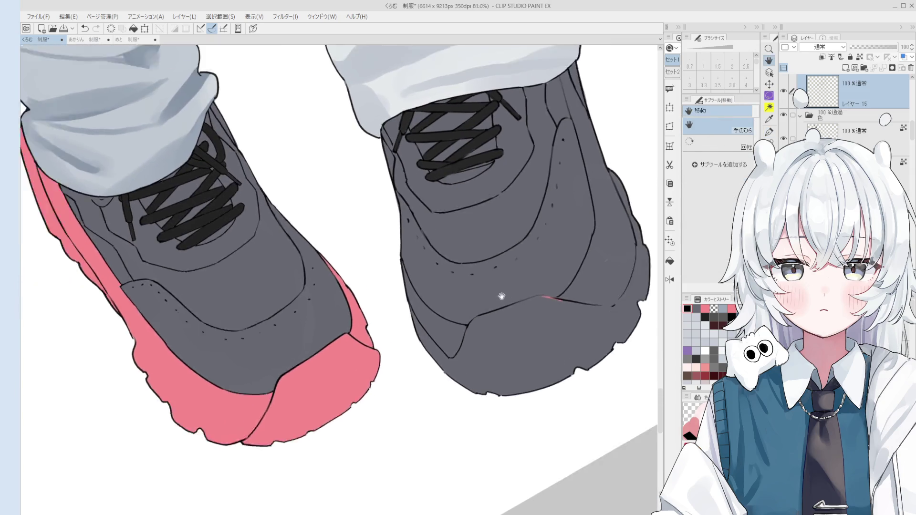
pyautogui.press('p')
pyautogui.scroll(2, 447, 367)
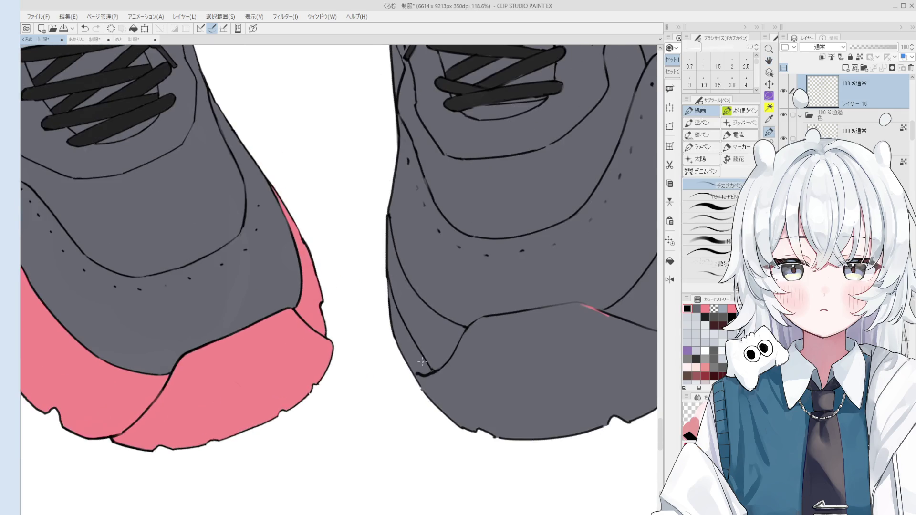
pyautogui.press('e')
pyautogui.scroll(-2, 432, 363)
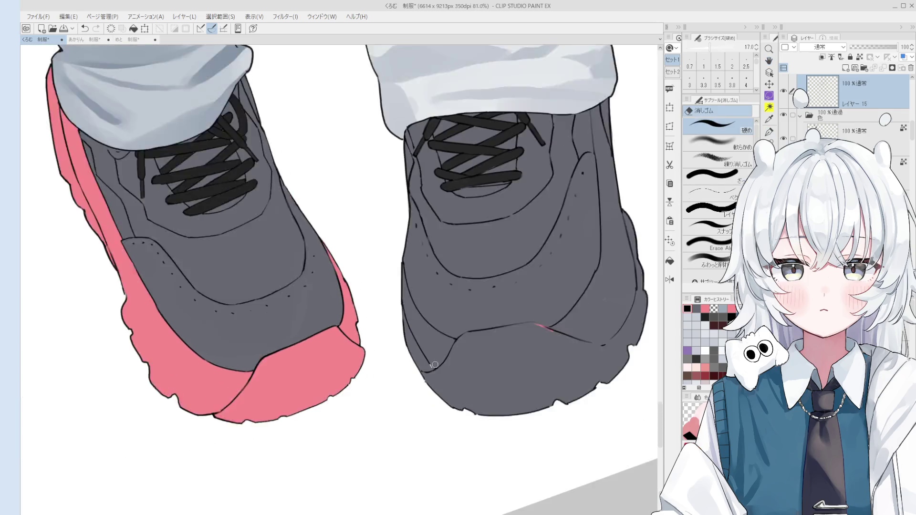
pyautogui.scroll(-2, 434, 365)
pyautogui.press('h')
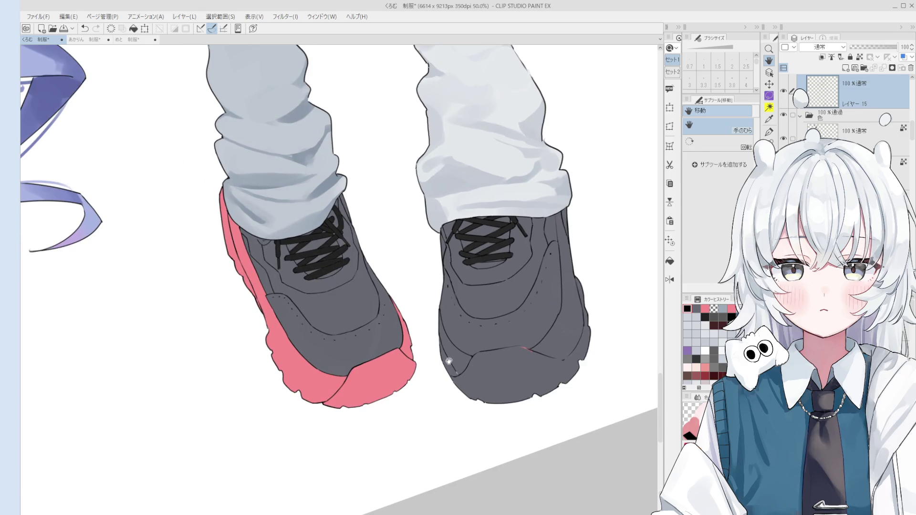
pyautogui.press('e')
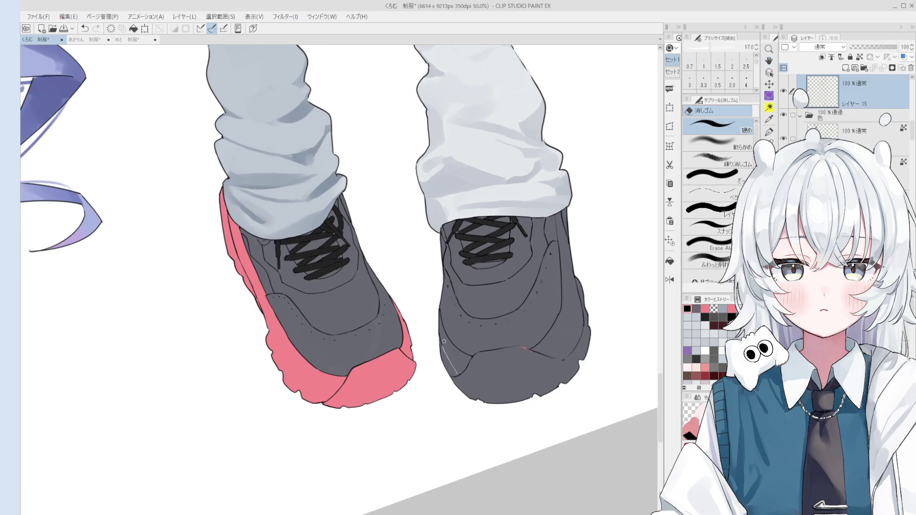
pyautogui.scroll(1, 443, 342)
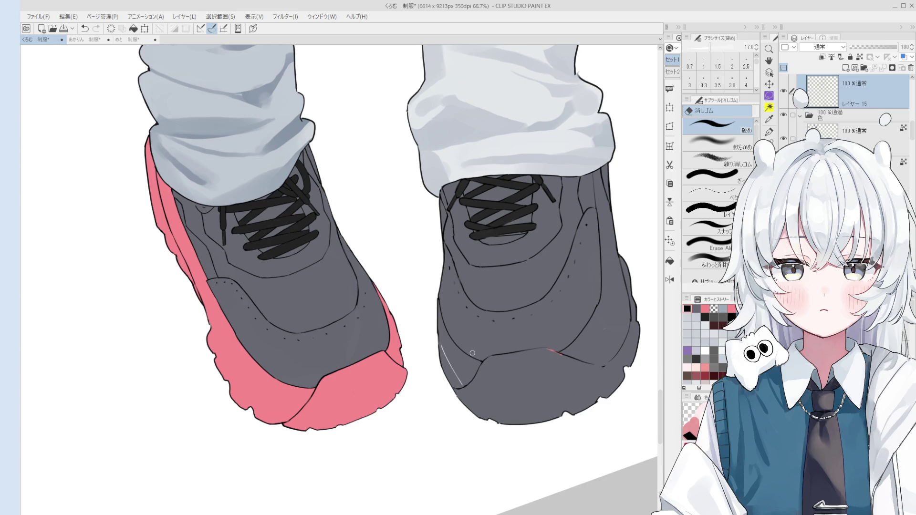
pyautogui.scroll(1, 432, 337)
pyautogui.scroll(2, 432, 337)
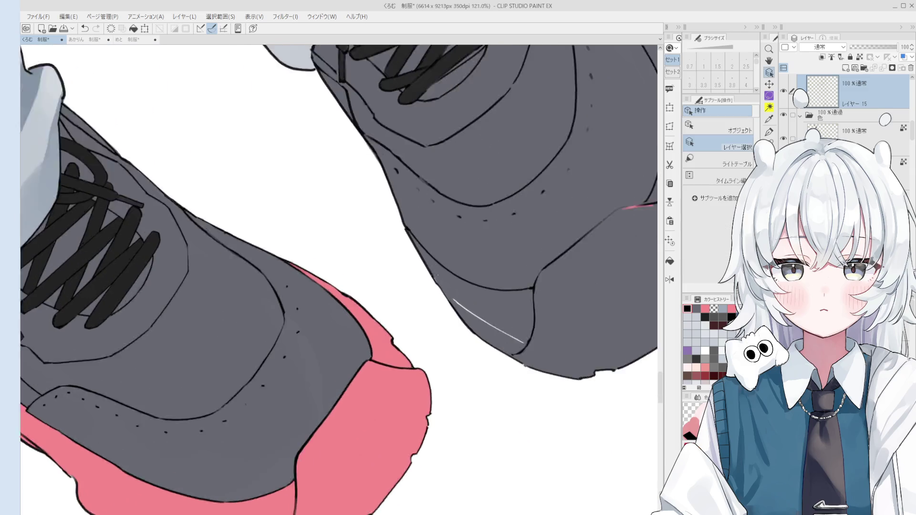
pyautogui.scroll(2, 430, 282)
pyautogui.press('p')
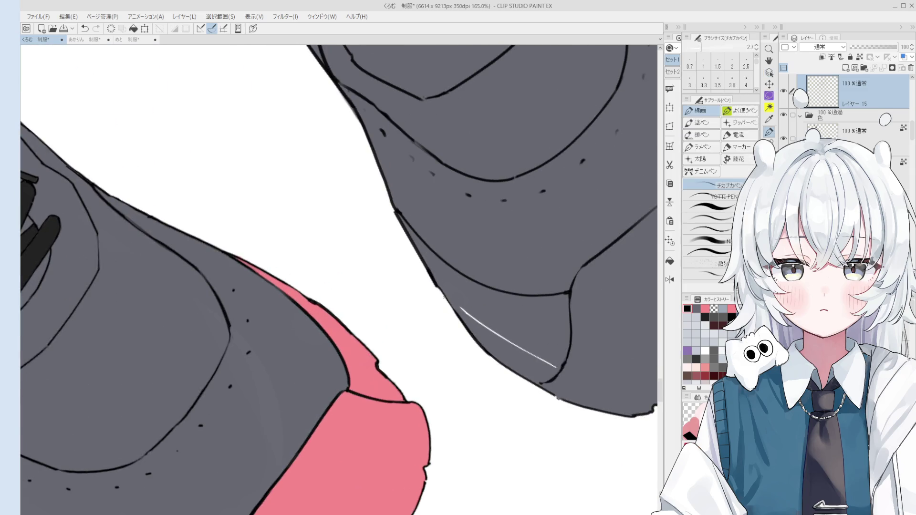
pyautogui.scroll(-4, 444, 296)
pyautogui.press('e')
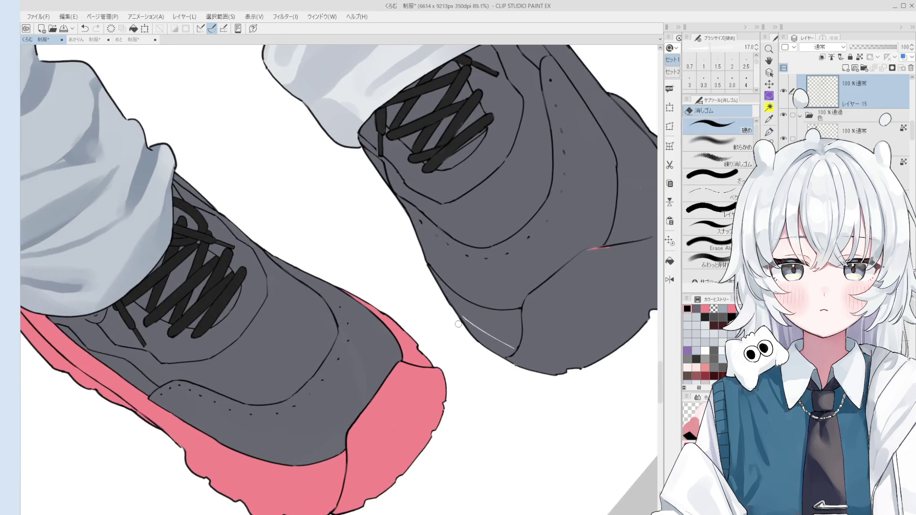
pyautogui.scroll(2, 458, 315)
pyautogui.press('p')
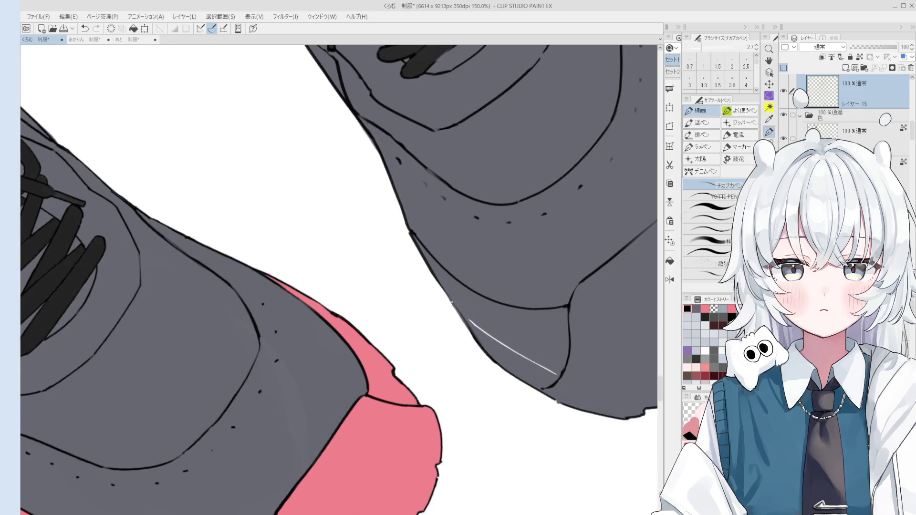
pyautogui.scroll(-4, 448, 310)
pyautogui.scroll(2, 440, 334)
pyautogui.press('e')
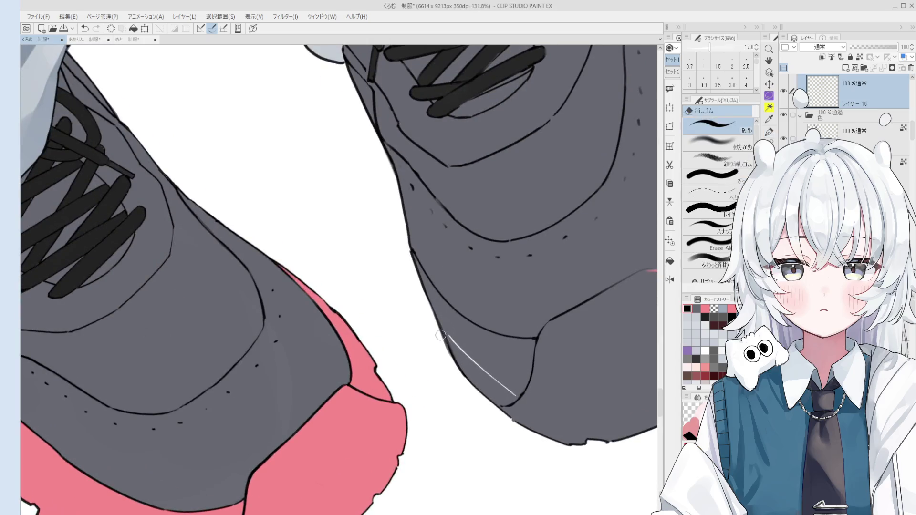
# Paint the white streak on the shoe edge back to grey with a larger 混色円ブラシ.
pyautogui.press('b')
pyautogui.press(']')
pyautogui.moveTo(451, 335); pyautogui.dragTo(514, 394)
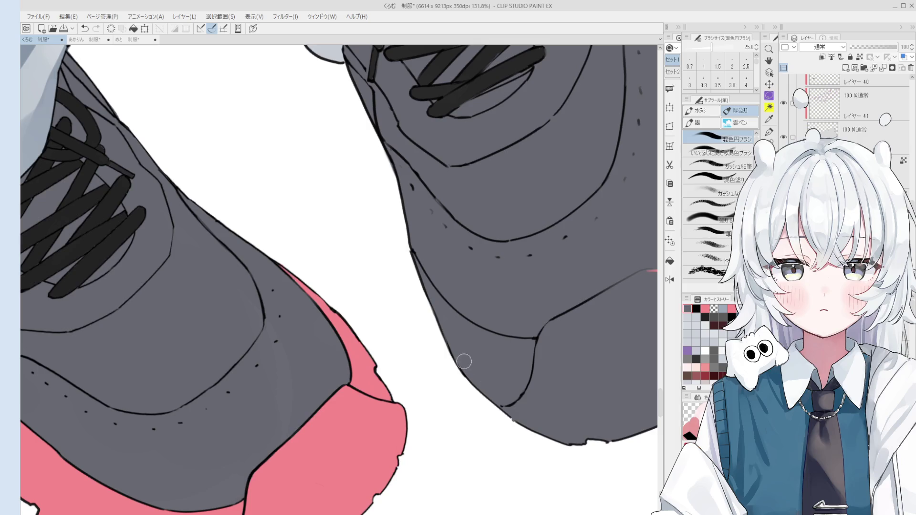
pyautogui.scroll(-3, 464, 362)
pyautogui.press('o')
pyautogui.scroll(5, 596, 364)
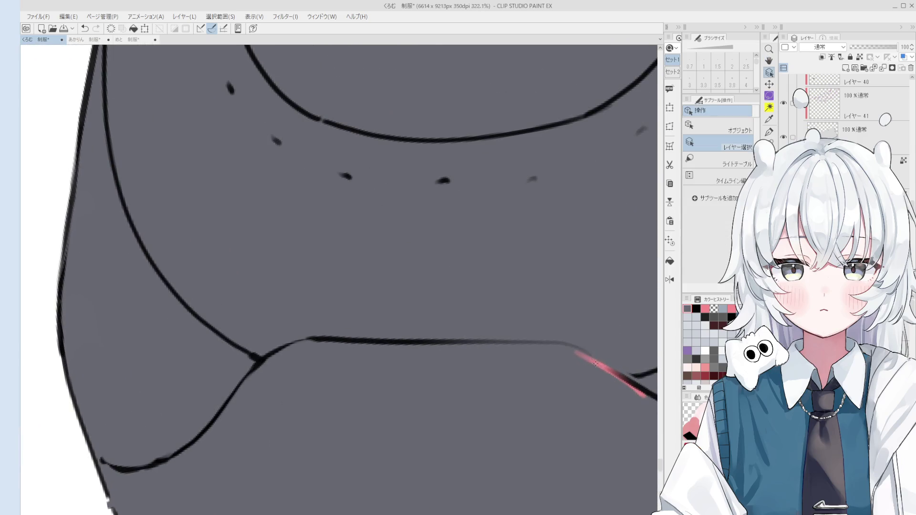
pyautogui.press('h')
pyautogui.scroll(-5, 579, 351)
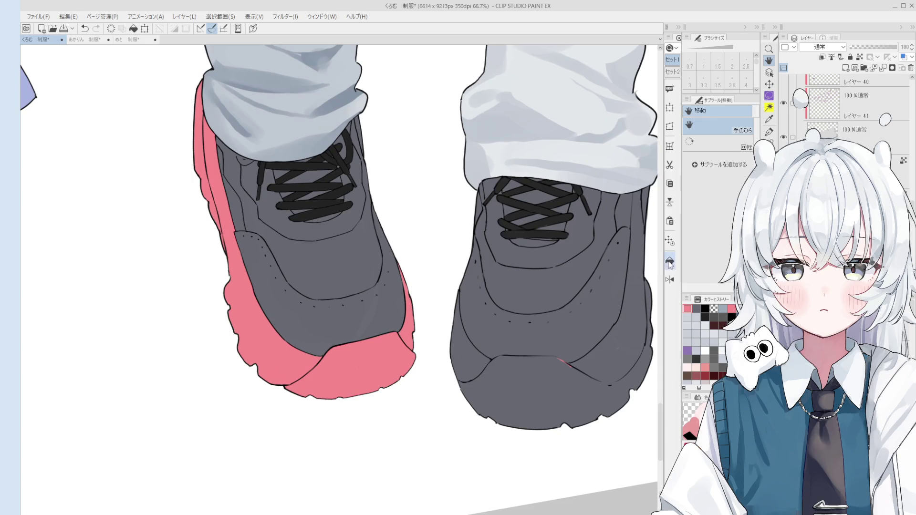
# Undo a fill that covered the whole shoe, then fill the right sole's main area and left edge pink.
pyautogui.click(670, 262)
pyautogui.click(530, 363)
pyautogui.hotkey('ctrl', 'z')
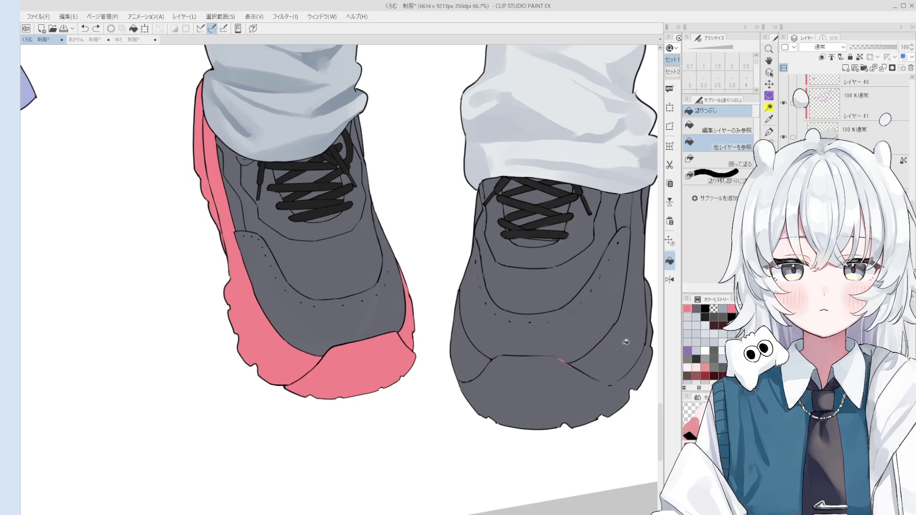
pyautogui.moveTo(626, 343); pyautogui.dragTo(574, 348)
pyautogui.click(532, 361)
pyautogui.click(426, 361)
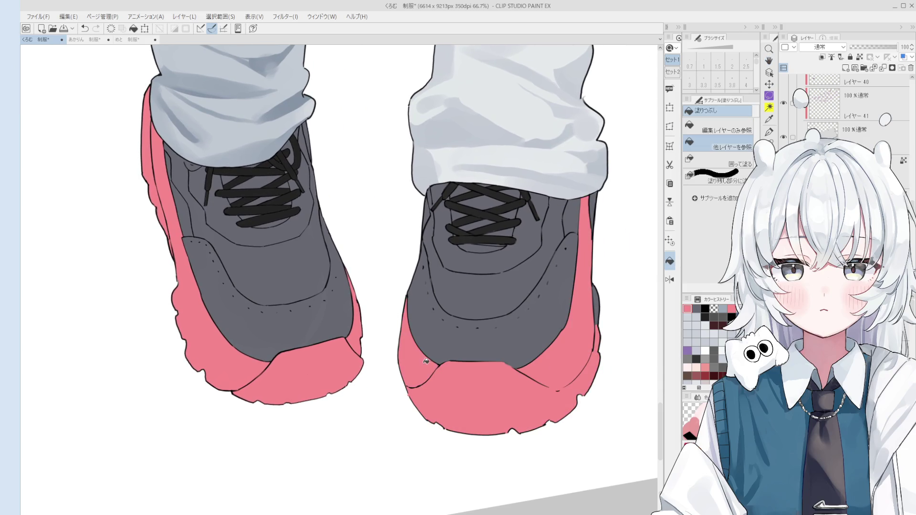
pyautogui.press('e')
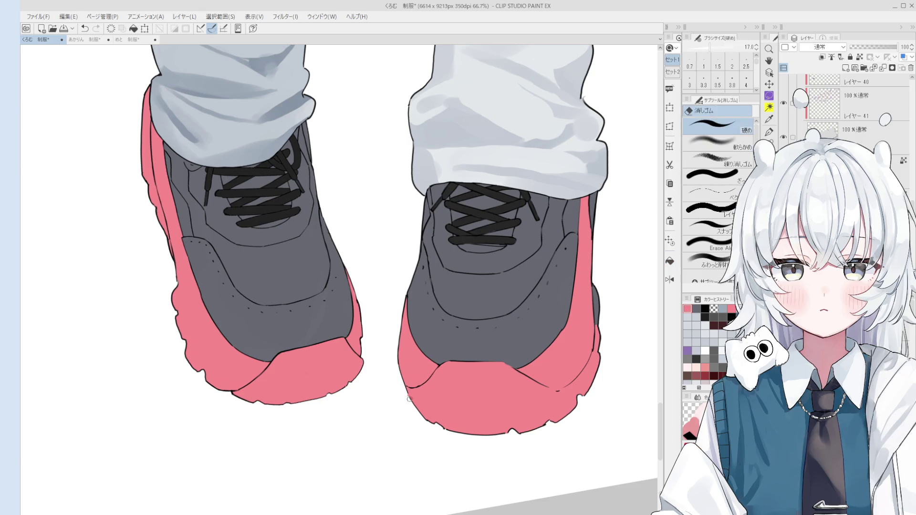
pyautogui.press('b')
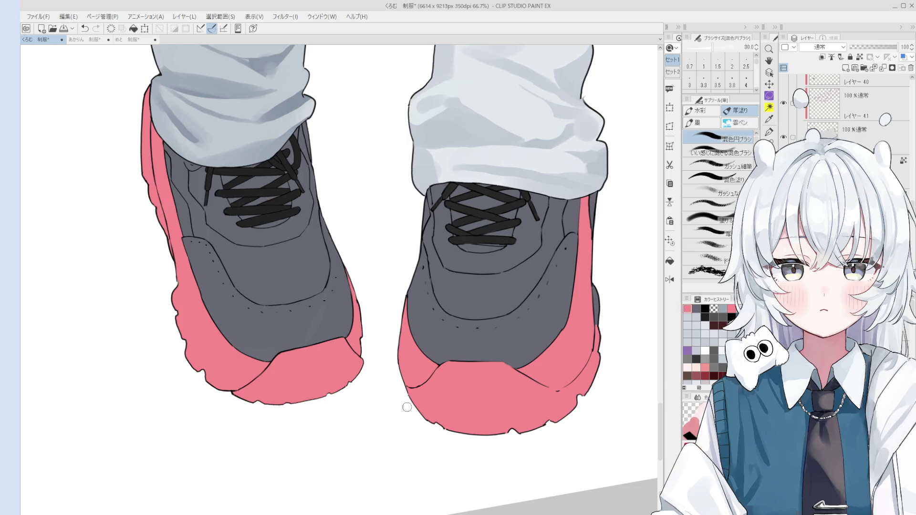
# Paint out the dark streak in the right sneaker's pink sole.
pyautogui.press('o')
pyautogui.scroll(3, 581, 325)
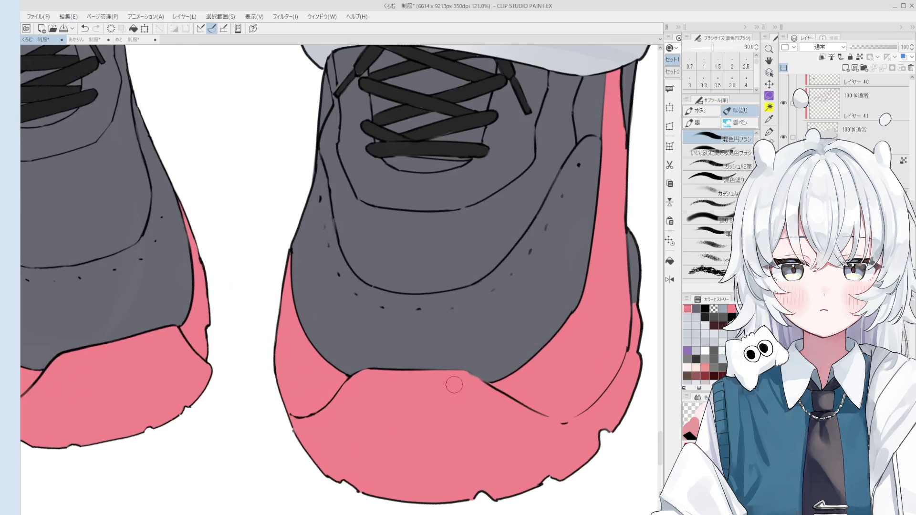
pyautogui.moveTo(454, 383); pyautogui.dragTo(460, 336)
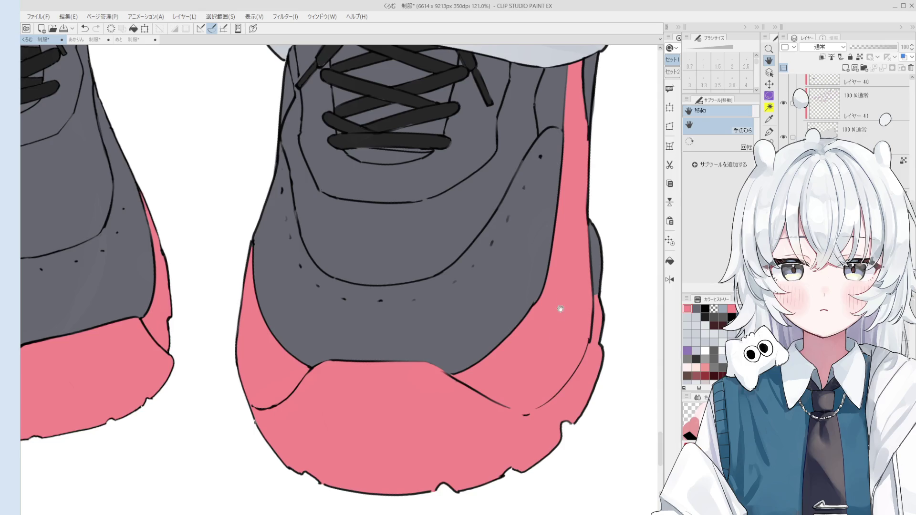
pyautogui.click(670, 261)
pyautogui.press('b')
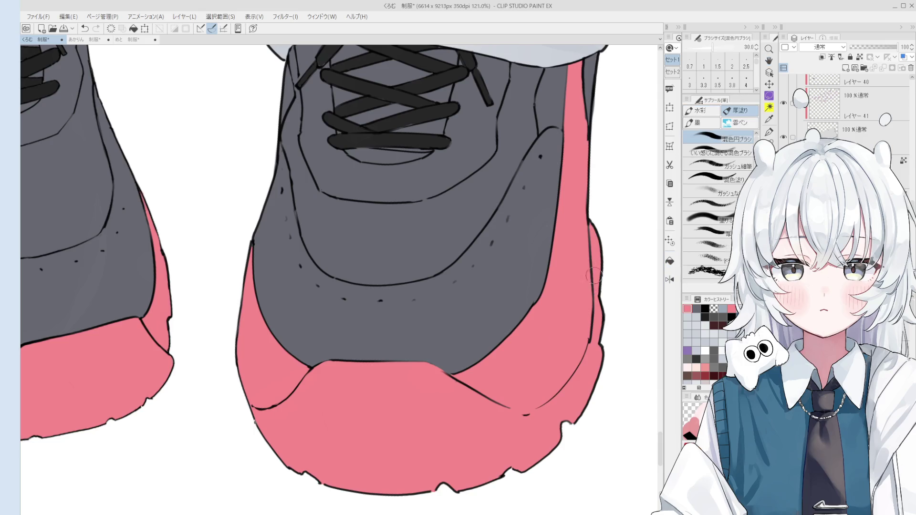
pyautogui.press('h')
pyautogui.scroll(-3, 581, 435)
pyautogui.scroll(3, 587, 324)
pyautogui.press('b')
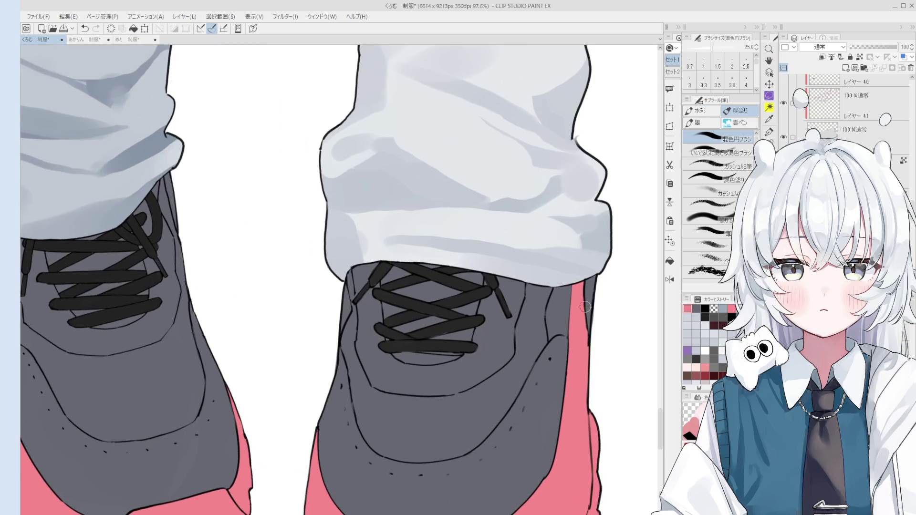
pyautogui.moveTo(593, 274)
pyautogui.mouseDown()
pyautogui.moveTo(586, 351)
pyautogui.moveTo(583, 327)
pyautogui.mouseUp()
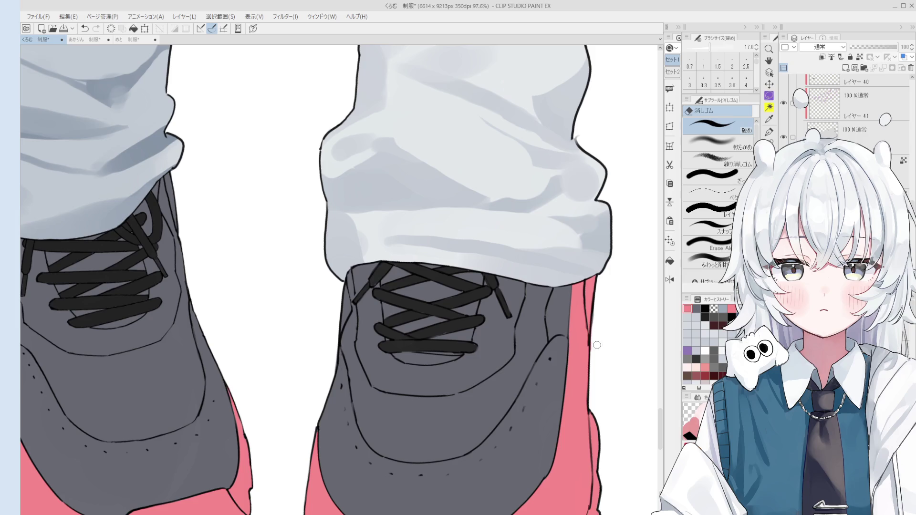
# Undo the short pen stroke and redraw the sole line curving down at the right shoe's toe.
pyautogui.press('o')
pyautogui.press('b')
pyautogui.press('h')
pyautogui.scroll(-2, 602, 306)
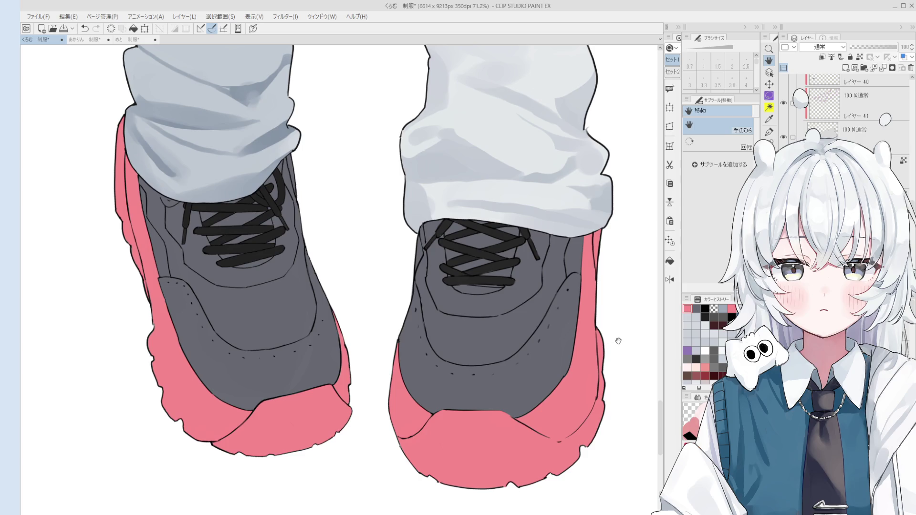
pyautogui.press('o')
pyautogui.scroll(5, 456, 410)
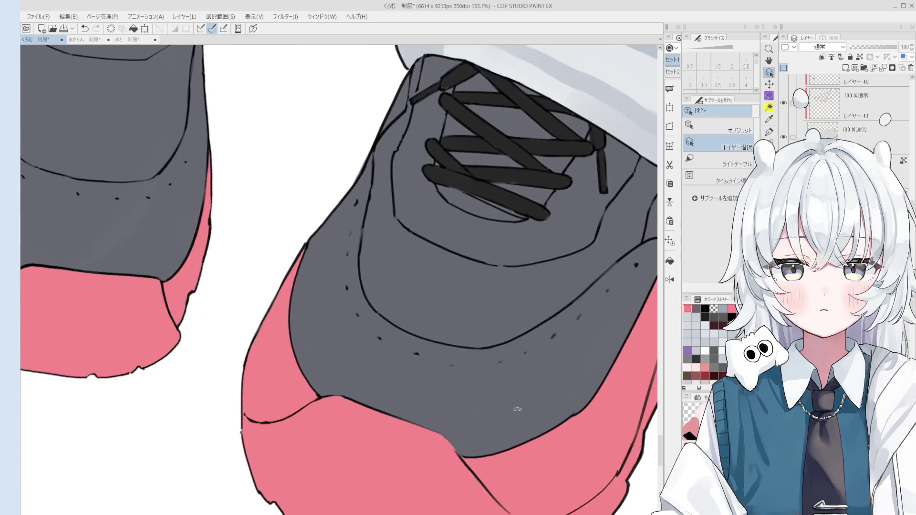
pyautogui.press('p')
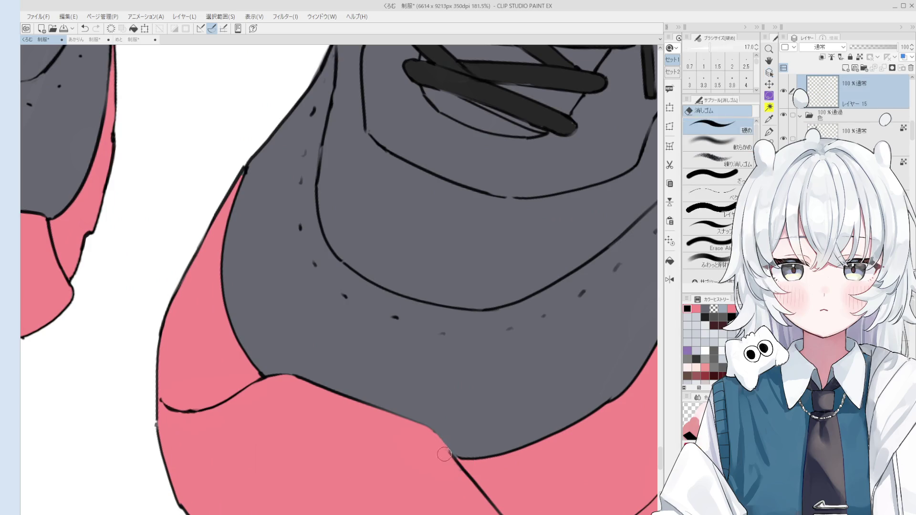
pyautogui.scroll(1, 453, 461)
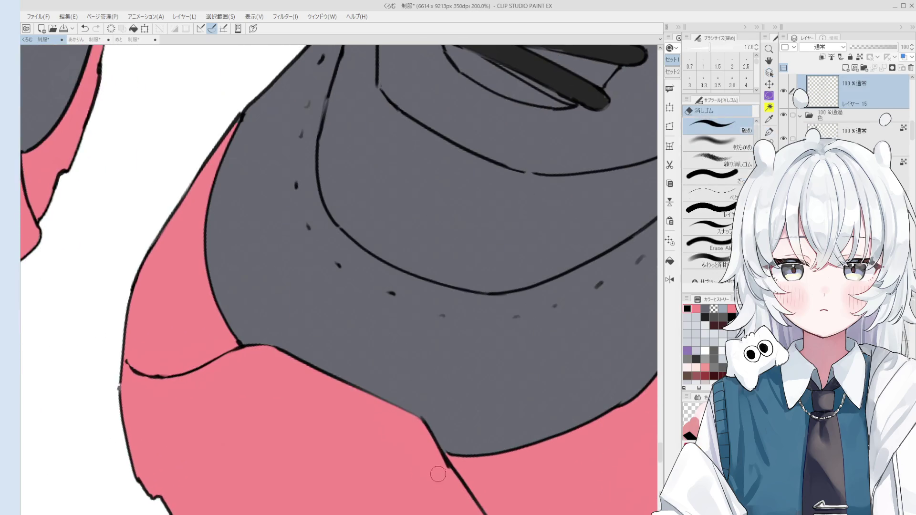
pyautogui.press('e')
pyautogui.scroll(2, 461, 419)
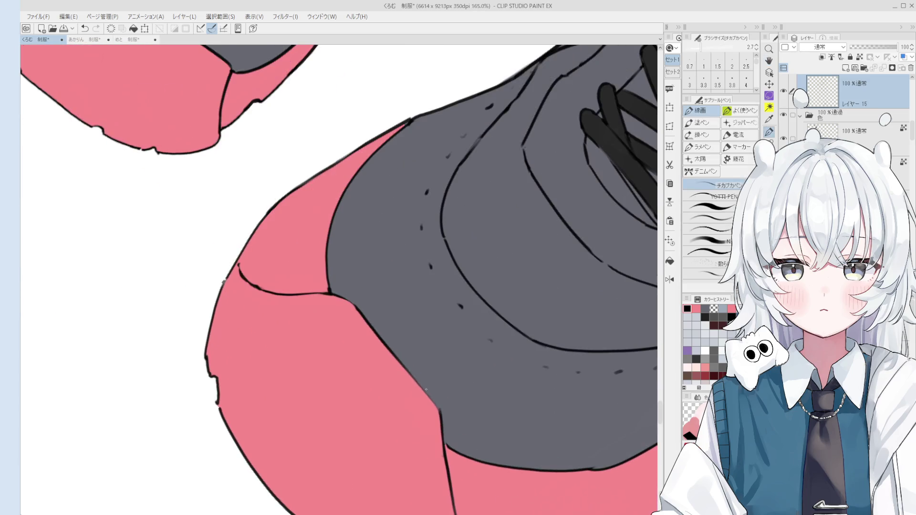
pyautogui.press('p')
pyautogui.press('-')
pyautogui.hotkey('ctrl', 'z')
pyautogui.moveTo(453, 386); pyautogui.dragTo(461, 406)
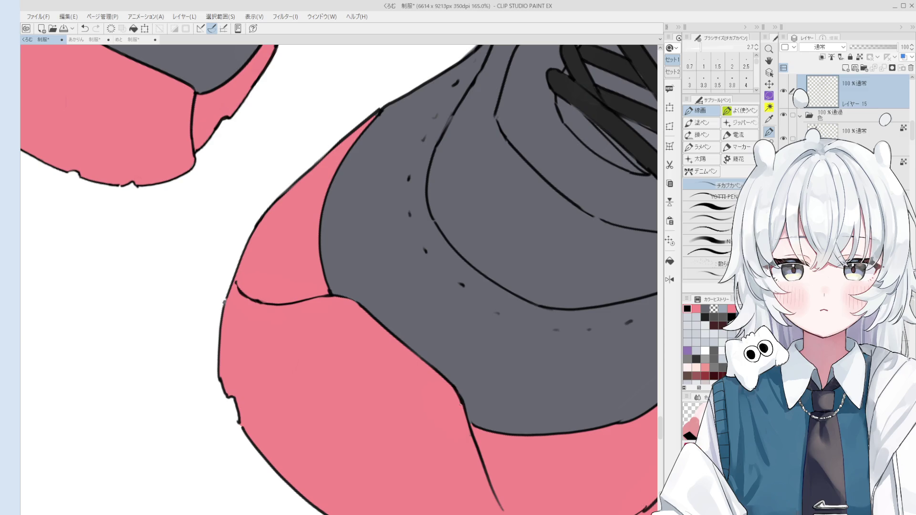
# Zoom back out from the toe to view both finished sneakers.
pyautogui.press('o')
pyautogui.scroll(-3, 470, 422)
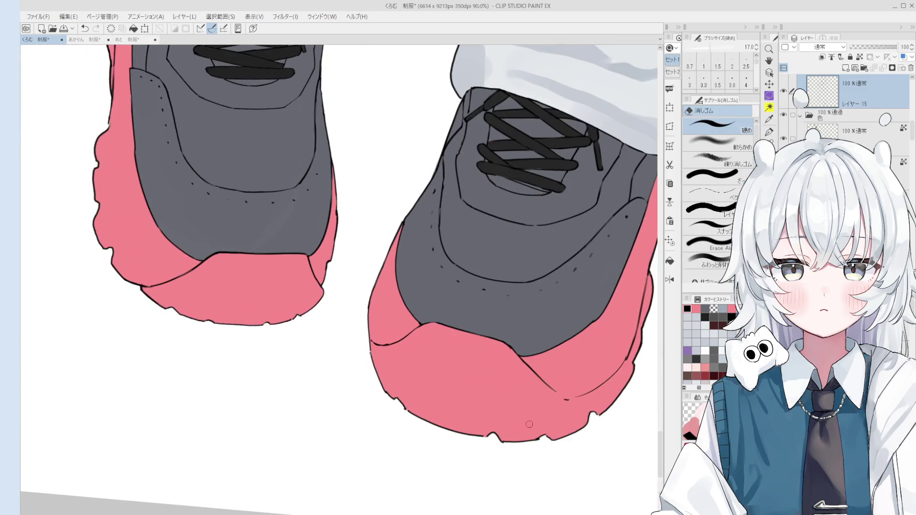
pyautogui.press('b')
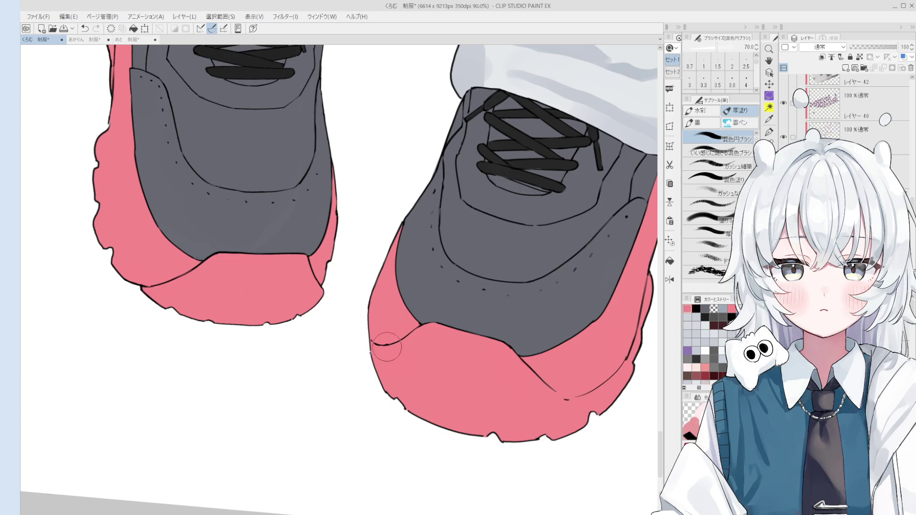
pyautogui.scroll(5, 373, 344)
pyautogui.press('e')
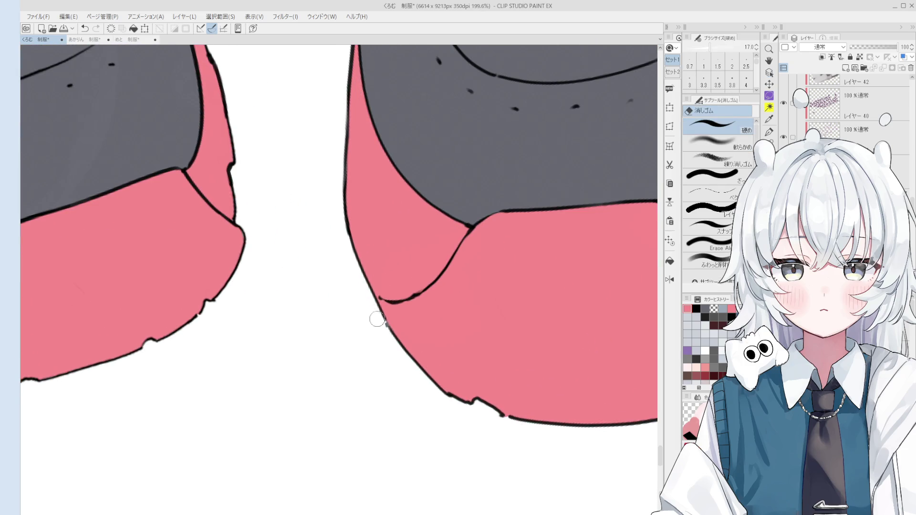
pyautogui.scroll(-2, 382, 329)
pyautogui.press('o')
pyautogui.scroll(-3, 408, 323)
pyautogui.scroll(-3, 408, 323)
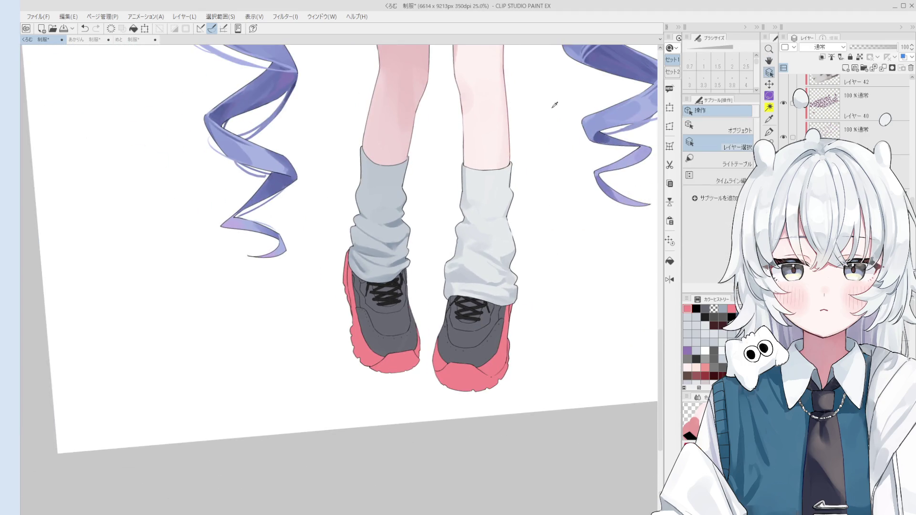
# Paint the right sneaker's pink sole black, then straighten and recentre the view on the legs.
pyautogui.press('b')
pyautogui.moveTo(466, 375)
pyautogui.mouseDown()
pyautogui.moveTo(460, 368)
pyautogui.moveTo(496, 329)
pyautogui.moveTo(423, 371)
pyautogui.moveTo(334, 286)
pyautogui.moveTo(362, 287)
pyautogui.moveTo(389, 368)
pyautogui.mouseUp()
pyautogui.scroll(-3, 438, 403)
pyautogui.press('space')
pyautogui.scroll(-2, 437, 403)
pyautogui.moveTo(438, 403)
pyautogui.mouseDown()
pyautogui.moveTo(440, 470)
pyautogui.moveTo(441, 456)
pyautogui.mouseUp()
pyautogui.hotkey('ctrl', '@')
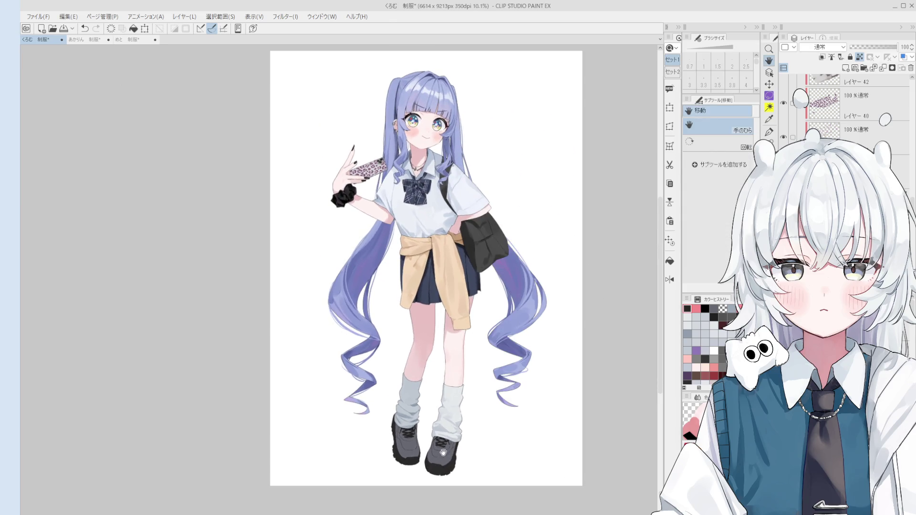
pyautogui.scroll(3, 449, 396)
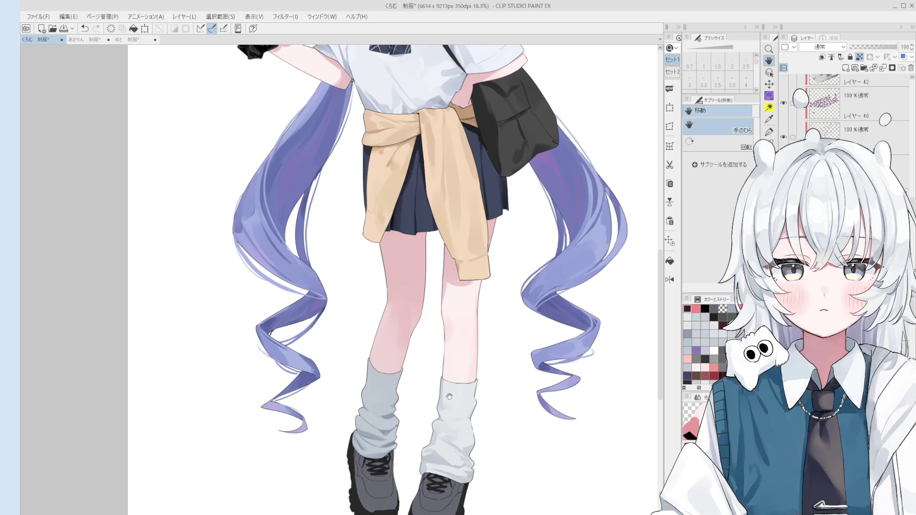
pyautogui.moveTo(439, 432)
pyautogui.mouseDown()
pyautogui.moveTo(440, 422)
pyautogui.moveTo(484, 416)
pyautogui.moveTo(422, 413)
pyautogui.moveTo(420, 401)
pyautogui.mouseUp()
pyautogui.press('b')
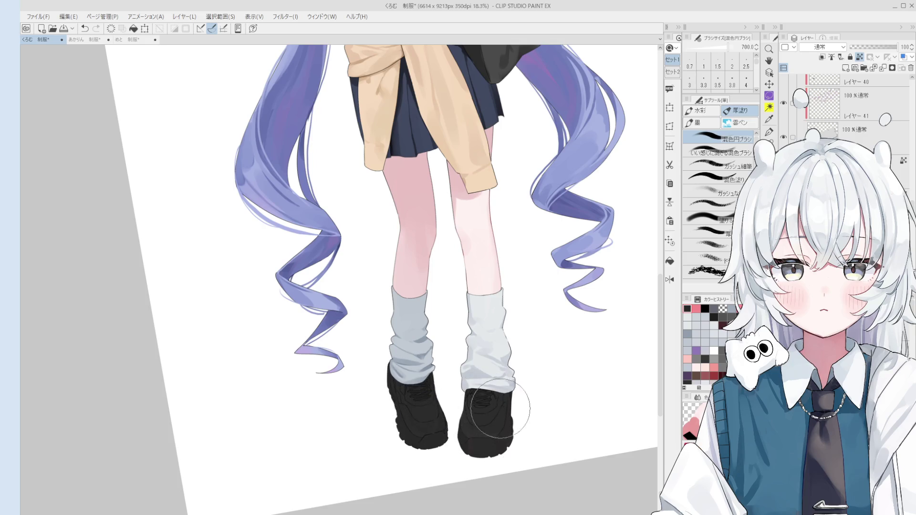
# Paint both sneakers' uppers and soles solid black, leaving laces and seams faintly visible.
pyautogui.scroll(2, 475, 415)
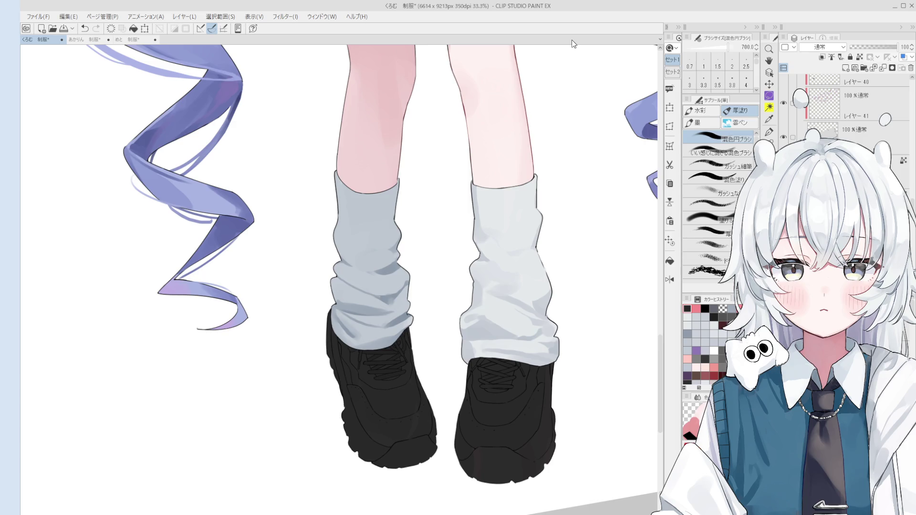
pyautogui.press('[')
pyautogui.press('[')
pyautogui.press('[')
# Pick the shoe layer, flip the canvas view horizontally and re-tilt it to review the figure.
pyautogui.scroll(1, 350, 293)
pyautogui.keyDown('ctrl'); pyautogui.keyDown('shift'); pyautogui.click(380, 303); pyautogui.keyUp('shift'); pyautogui.keyUp('ctrl')
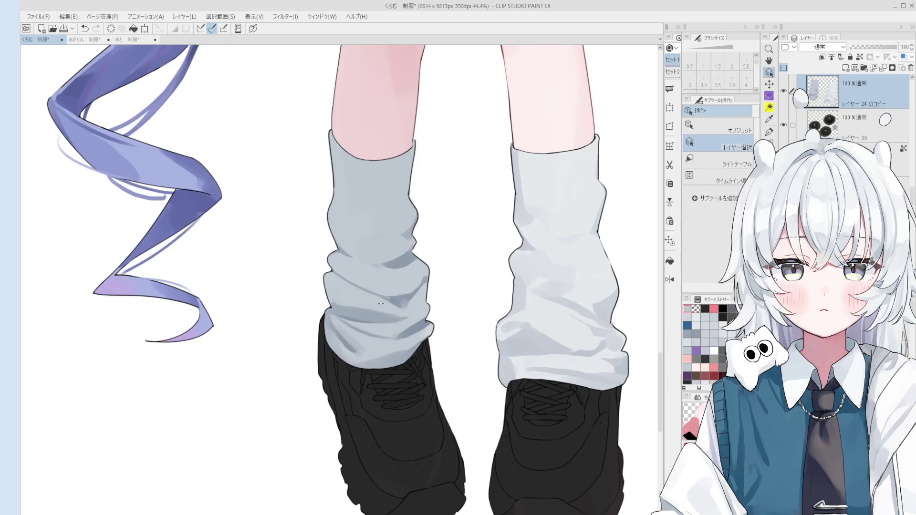
pyautogui.scroll(-2, 528, 338)
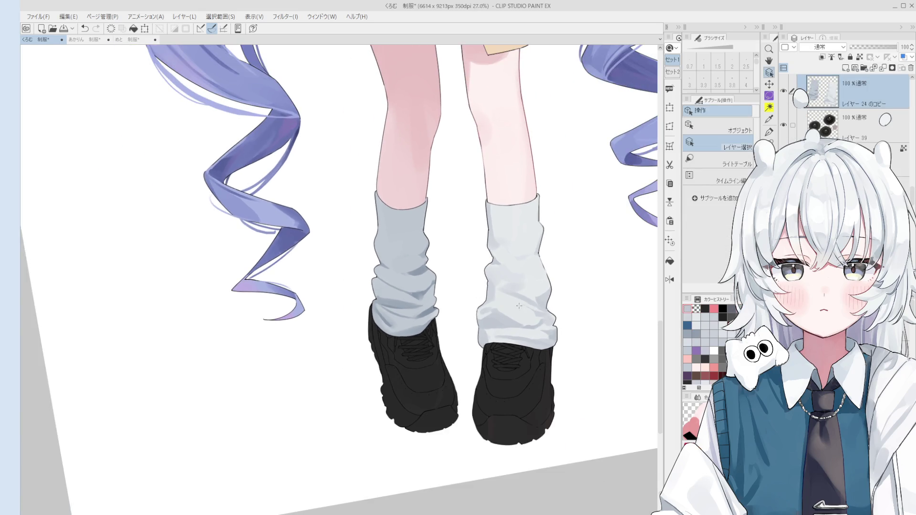
pyautogui.press('b')
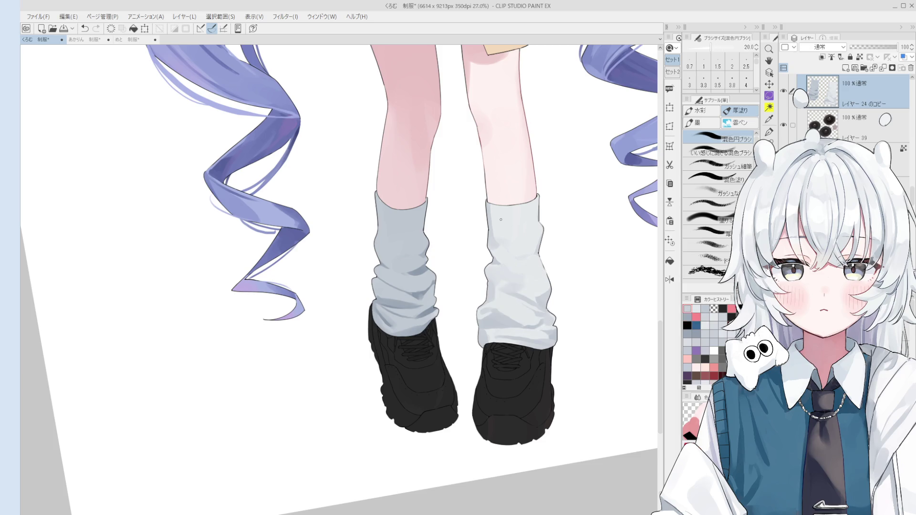
pyautogui.scroll(-2, 501, 219)
pyautogui.moveTo(529, 251); pyautogui.dragTo(534, 292)
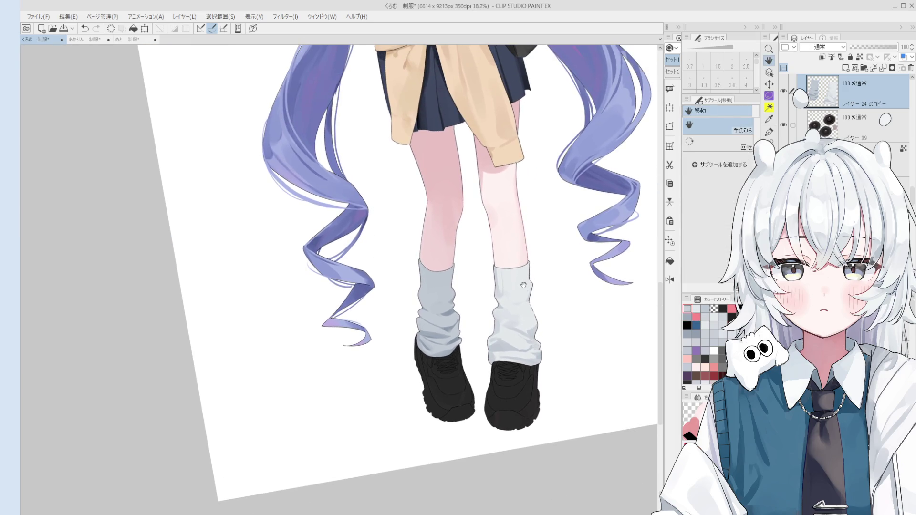
pyautogui.press('h')
pyautogui.scroll(-1, 525, 281)
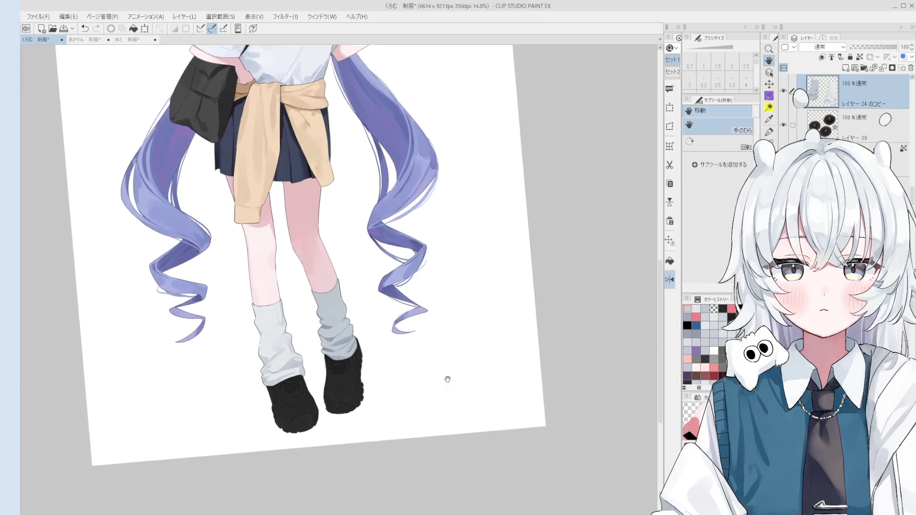
pyautogui.press('^')
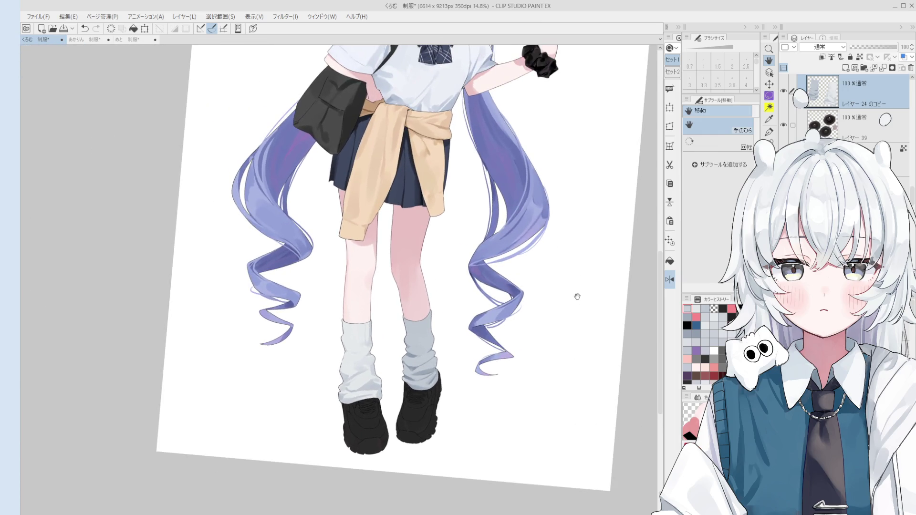
pyautogui.press('-')
pyautogui.moveTo(527, 216); pyautogui.dragTo(470, 350)
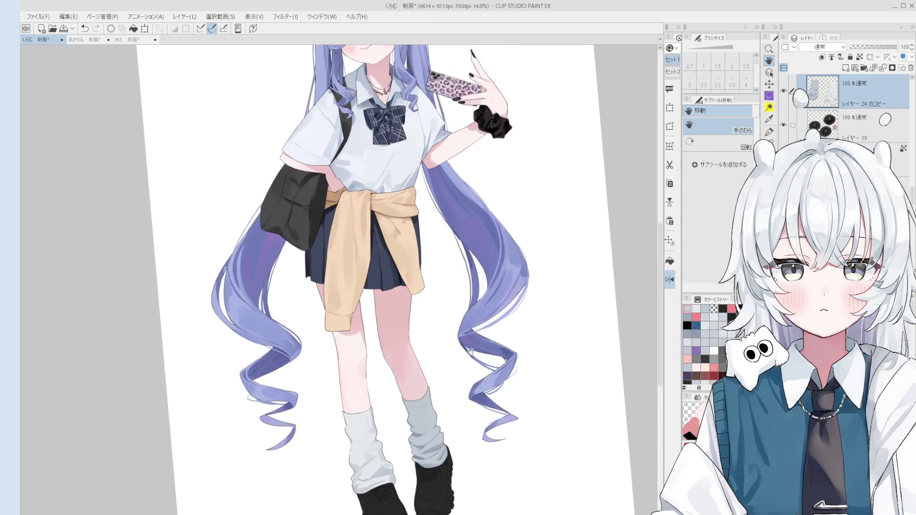
# Reset the view rotation, reframe the whole figure and set the mixing brush to size 60.
pyautogui.press('b')
pyautogui.press('@')
pyautogui.scroll(2, 430, 242)
pyautogui.moveTo(429, 213); pyautogui.dragTo(416, 194)
pyautogui.scroll(-3, 429, 229)
pyautogui.press('-')
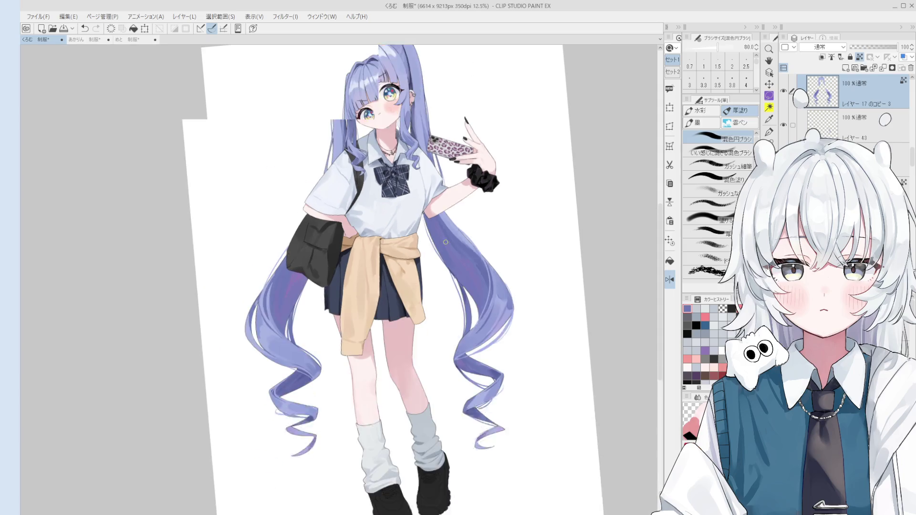
pyautogui.press('h')
pyautogui.moveTo(446, 243); pyautogui.dragTo(525, 290)
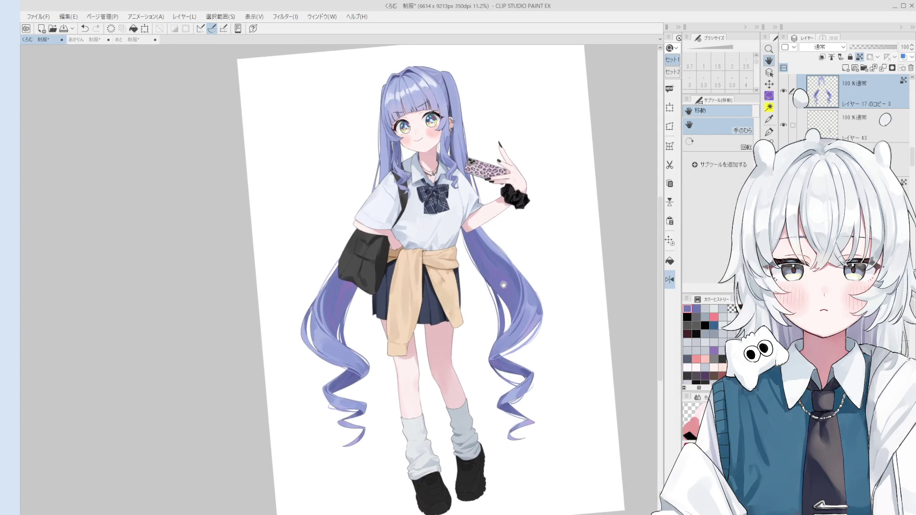
pyautogui.press('b')
pyautogui.moveTo(346, 268); pyautogui.dragTo(357, 301)
pyautogui.scroll(1, 466, 228)
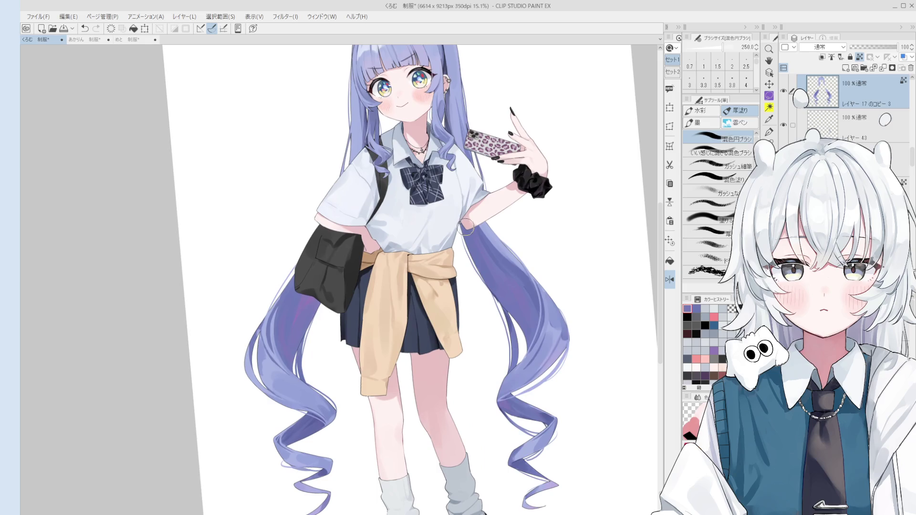
pyautogui.press('[')
pyautogui.press('[')
pyautogui.press('[')
pyautogui.press('[')
pyautogui.press('[')
pyautogui.press('[')
# Sample a lighter lavender from the hair and zoom in with the head centred.
pyautogui.scroll(-1, 490, 235)
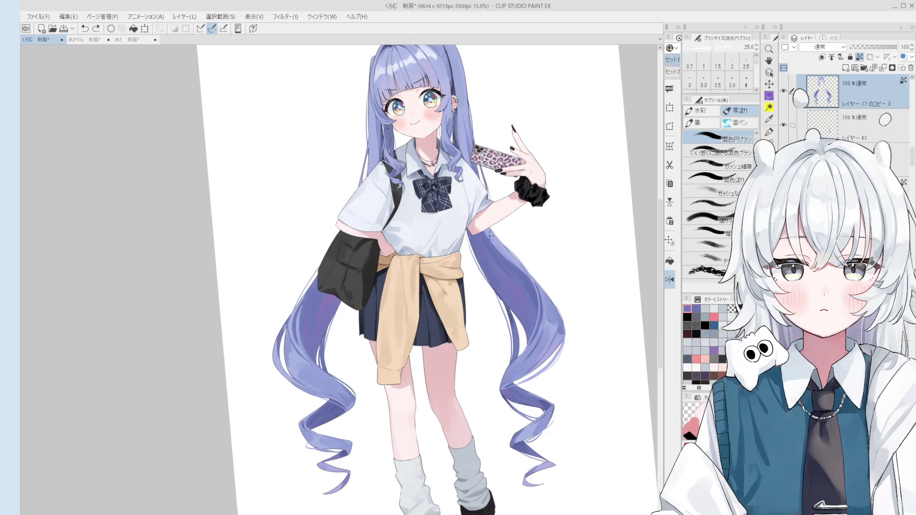
pyautogui.scroll(-1, 491, 239)
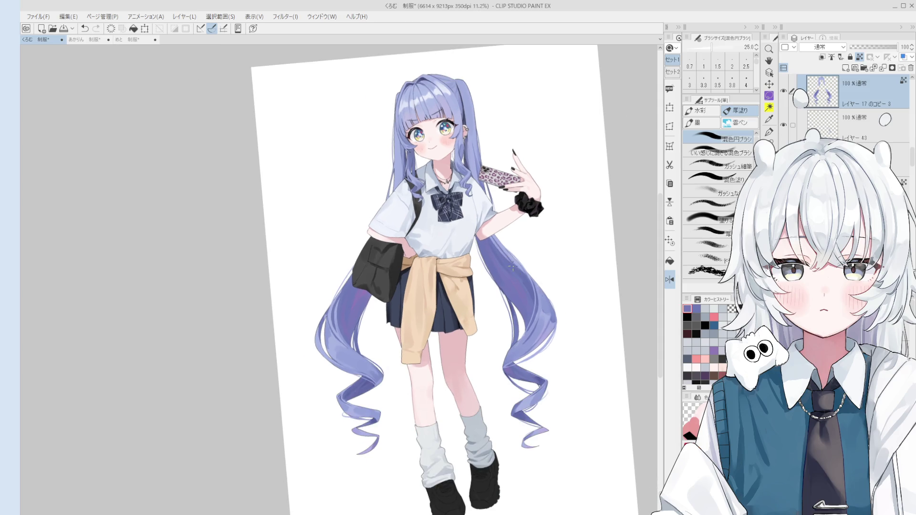
pyautogui.scroll(3, 512, 268)
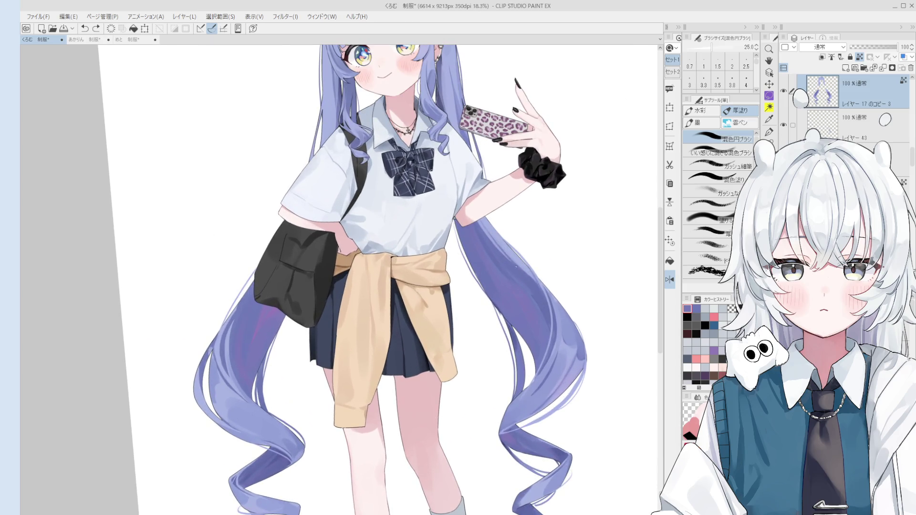
pyautogui.scroll(-2, 516, 263)
pyautogui.scroll(3, 515, 263)
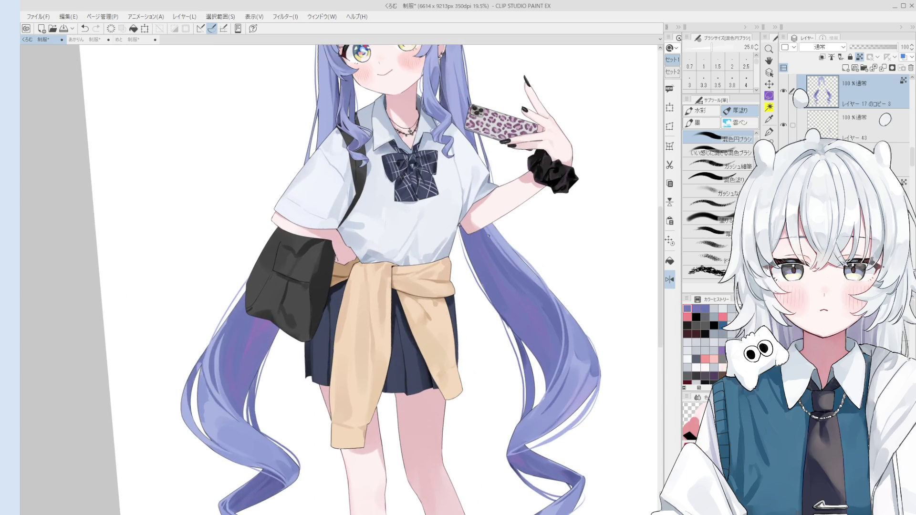
pyautogui.scroll(-2, 513, 262)
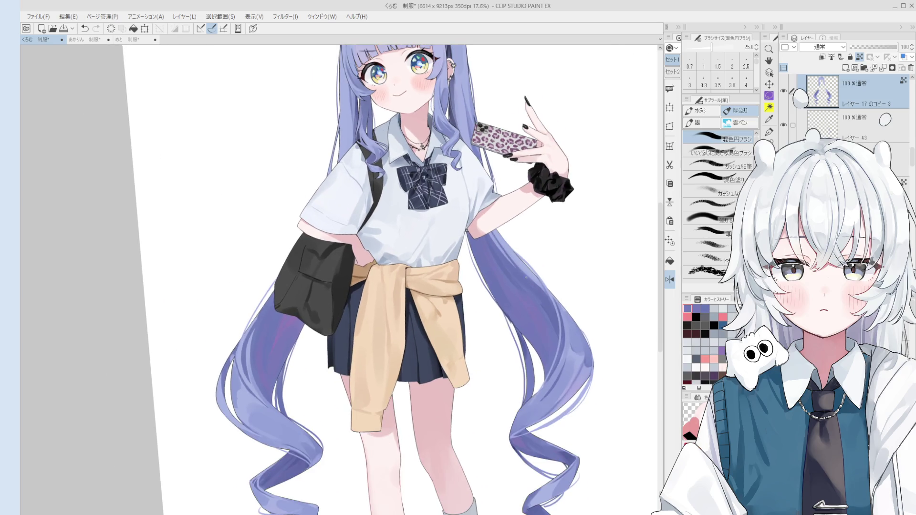
pyautogui.scroll(2, 520, 276)
pyautogui.keyDown('alt'); pyautogui.click(534, 294); pyautogui.keyUp('alt')
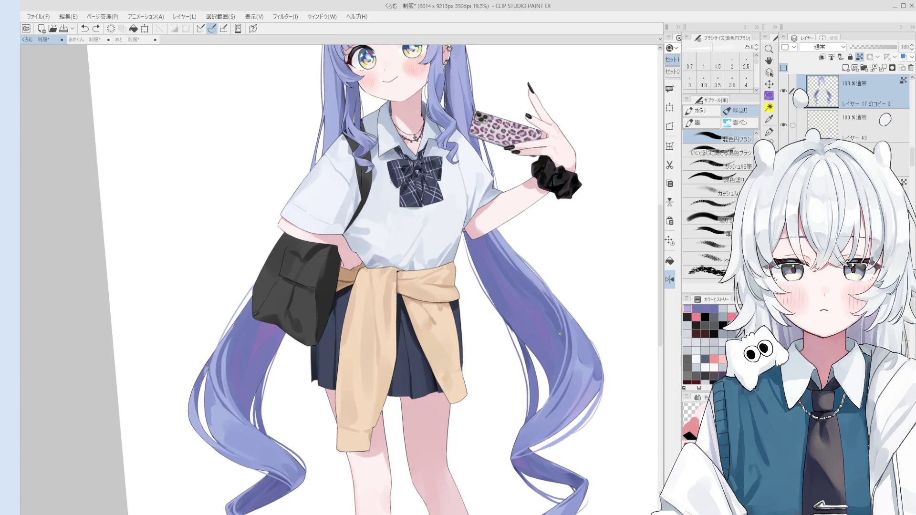
pyautogui.scroll(-3, 535, 294)
pyautogui.moveTo(534, 294)
pyautogui.mouseDown()
pyautogui.moveTo(521, 295)
pyautogui.moveTo(525, 267)
pyautogui.mouseUp()
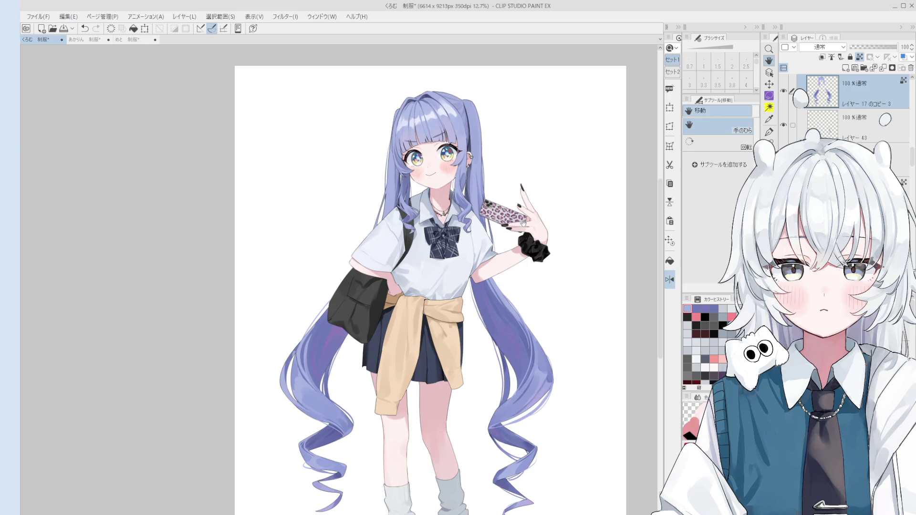
pyautogui.moveTo(521, 269); pyautogui.dragTo(520, 230)
pyautogui.moveTo(507, 305); pyautogui.dragTo(506, 264)
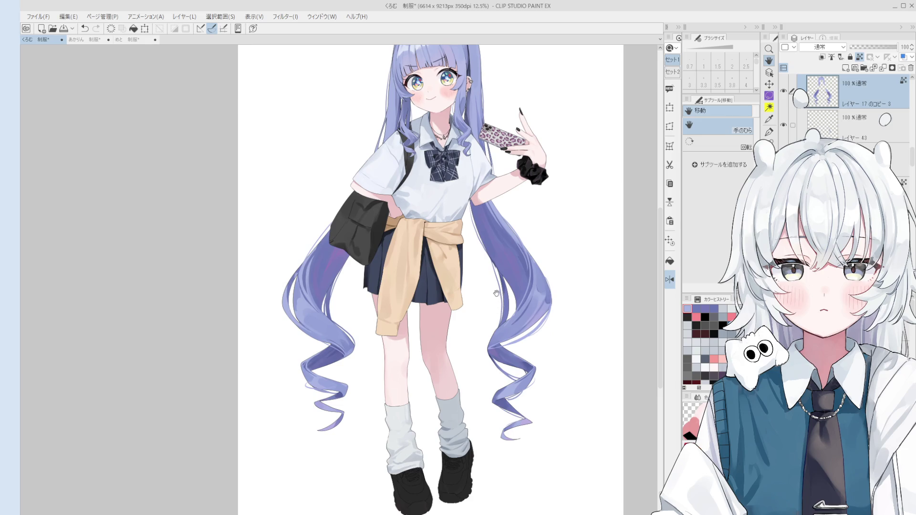
pyautogui.scroll(2, 425, 74)
pyautogui.scroll(2, 462, 105)
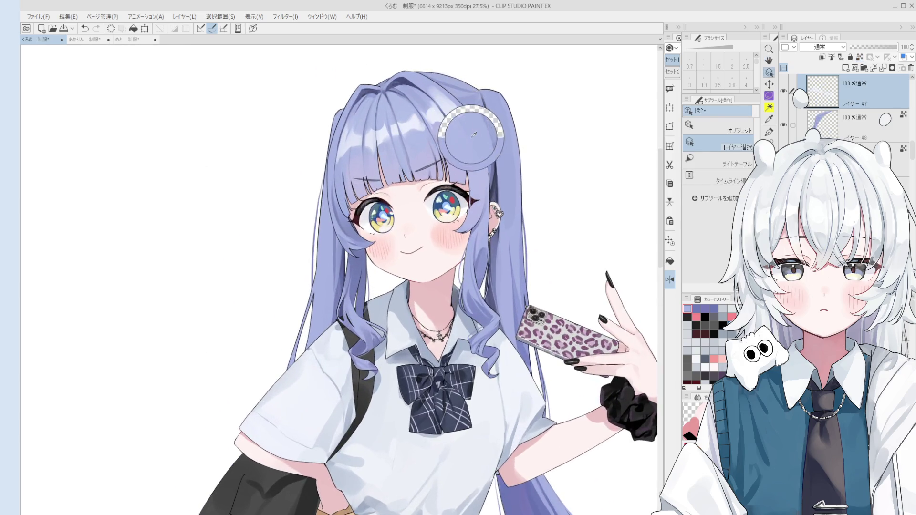
# Paint a light round mark on the hair, sample a hair colour and erase with a 30–60 eraser.
pyautogui.scroll(2, 418, 92)
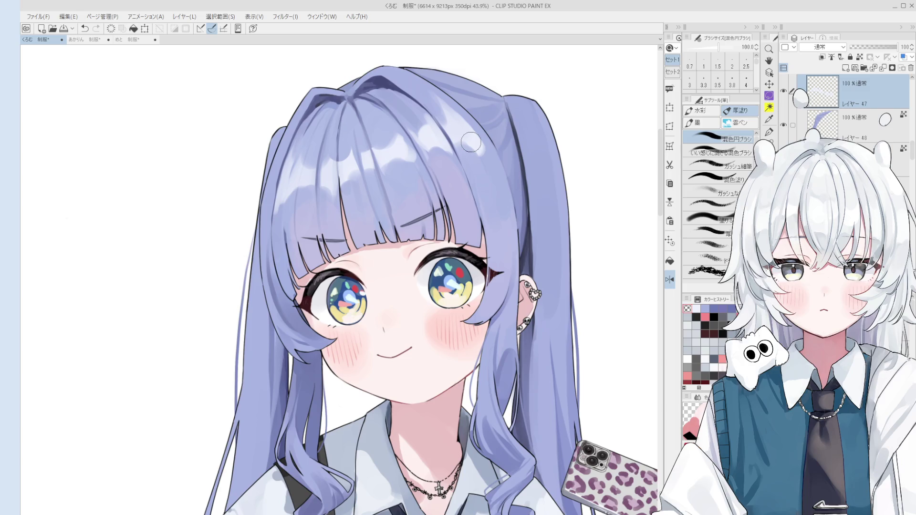
pyautogui.moveTo(471, 142)
pyautogui.mouseDown()
pyautogui.moveTo(466, 155)
pyautogui.moveTo(503, 201)
pyautogui.moveTo(482, 167)
pyautogui.moveTo(496, 166)
pyautogui.mouseUp()
pyautogui.keyDown('alt'); pyautogui.click(467, 128); pyautogui.keyUp('alt')
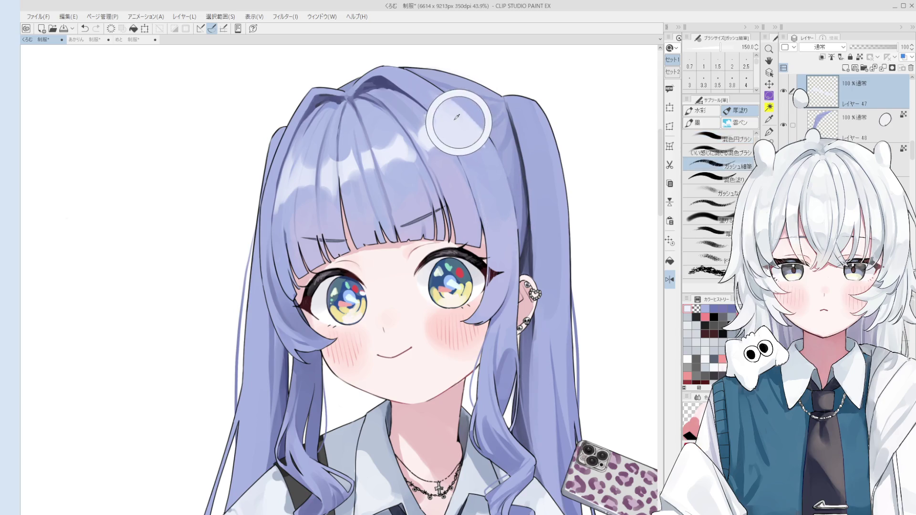
pyautogui.press('e')
pyautogui.scroll(1, 339, 164)
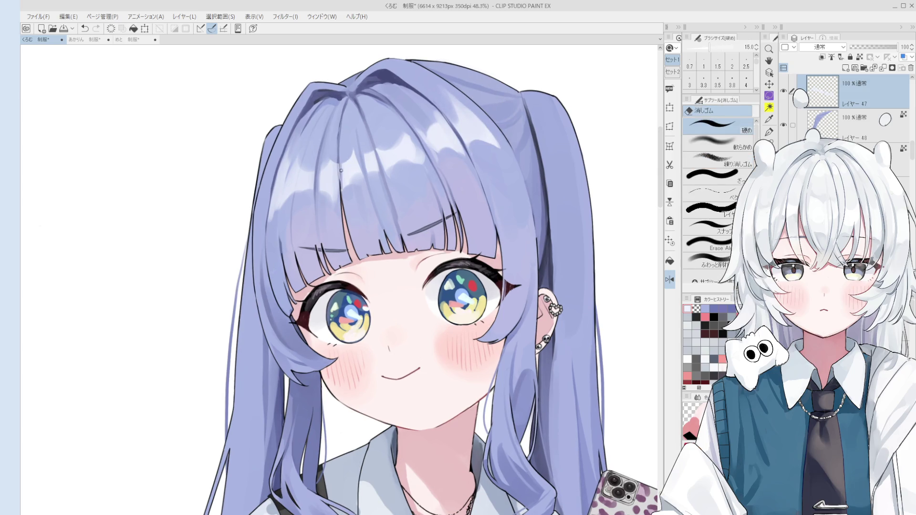
pyautogui.press(']')
pyautogui.press(']')
pyautogui.scroll(-2, 344, 213)
pyautogui.press('[')
pyautogui.hotkey('ctrl', 'z')
pyautogui.hotkey('ctrl', 'y')
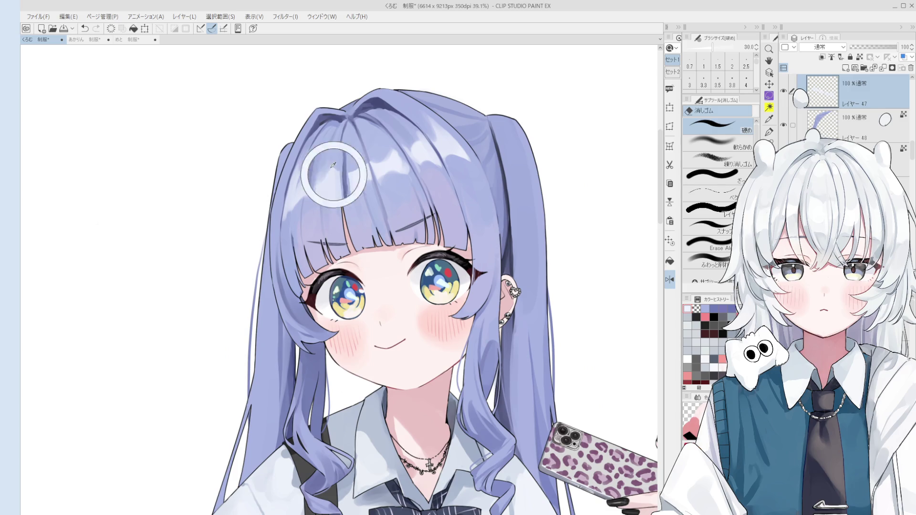
# Blend shading across the hair crown with the mixing brush, comparing strokes via undo and redo.
pyautogui.press('b')
pyautogui.scroll(2, 358, 169)
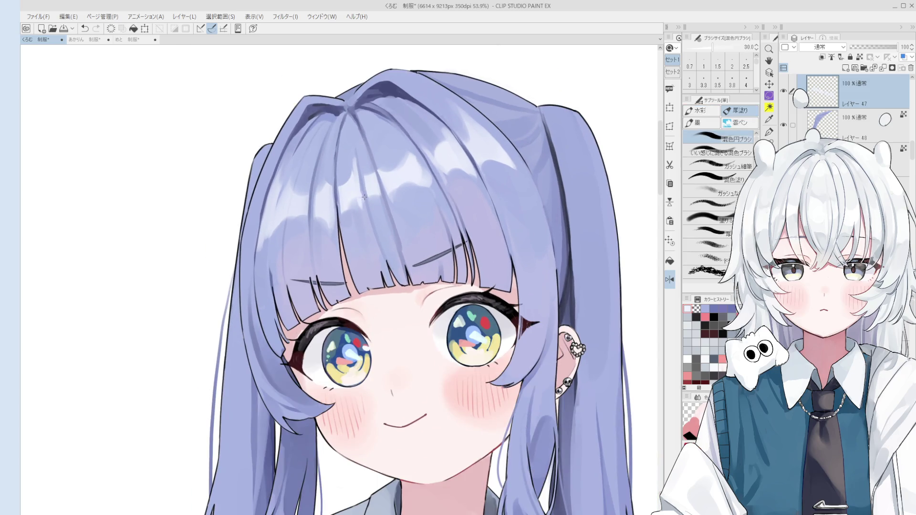
pyautogui.hotkey('ctrl', 'z')
pyautogui.hotkey('ctrl', 'y')
pyautogui.hotkey('ctrl', 'z')
pyautogui.press(']')
pyautogui.moveTo(349, 143)
pyautogui.mouseDown()
pyautogui.moveTo(354, 167)
pyautogui.moveTo(334, 190)
pyautogui.moveTo(343, 193)
pyautogui.mouseUp()
pyautogui.press('[')
pyautogui.press('[')
pyautogui.press('[')
pyautogui.press(']')
pyautogui.press(']')
pyautogui.press(']')
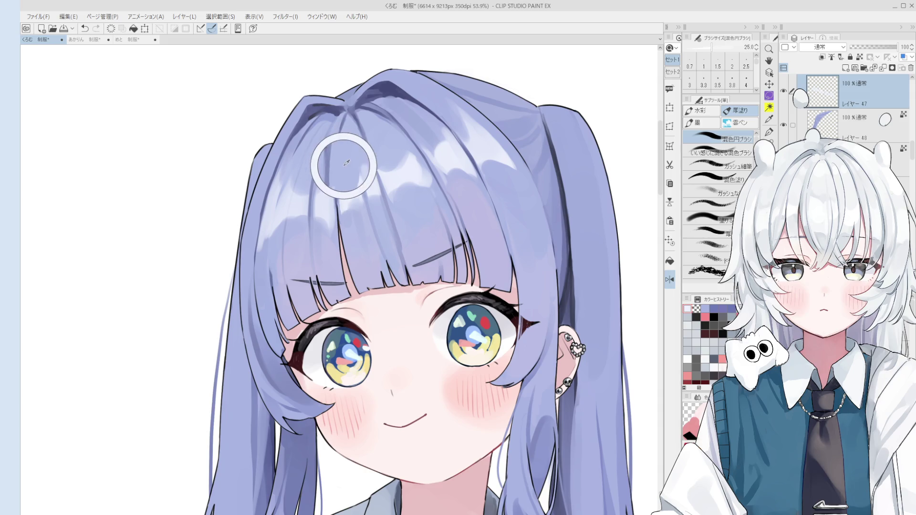
pyautogui.press(']')
pyautogui.press(']')
# Switch the brush to transparent colour at size 50 and select the hair layer.
pyautogui.press('c')
pyautogui.scroll(-2, 343, 166)
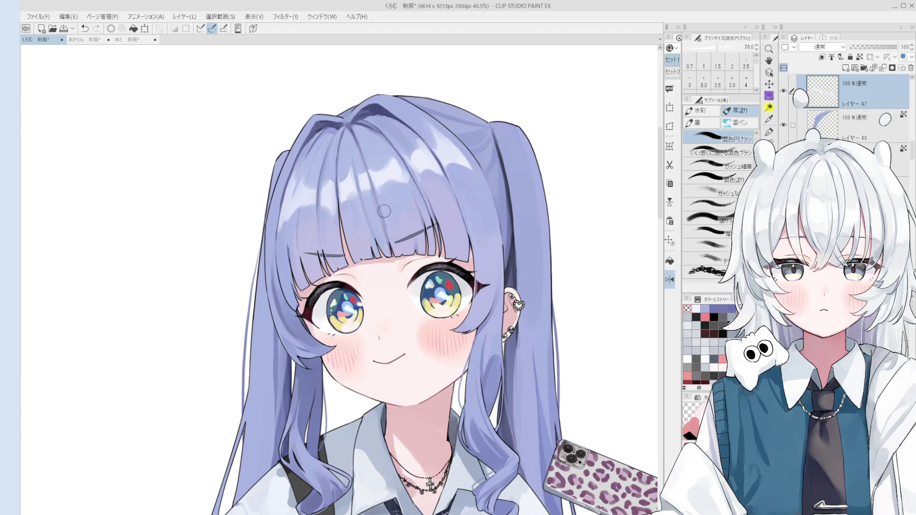
pyautogui.scroll(2, 332, 165)
pyautogui.press(']')
pyautogui.press(']')
pyautogui.press(']')
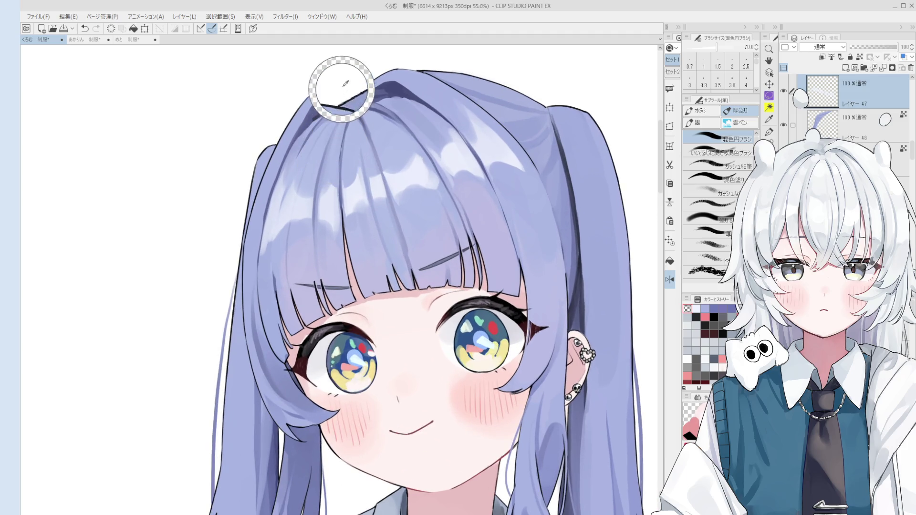
pyautogui.scroll(-1, 348, 181)
pyautogui.scroll(3, 347, 181)
pyautogui.press('[')
pyautogui.press('[')
pyautogui.press('[')
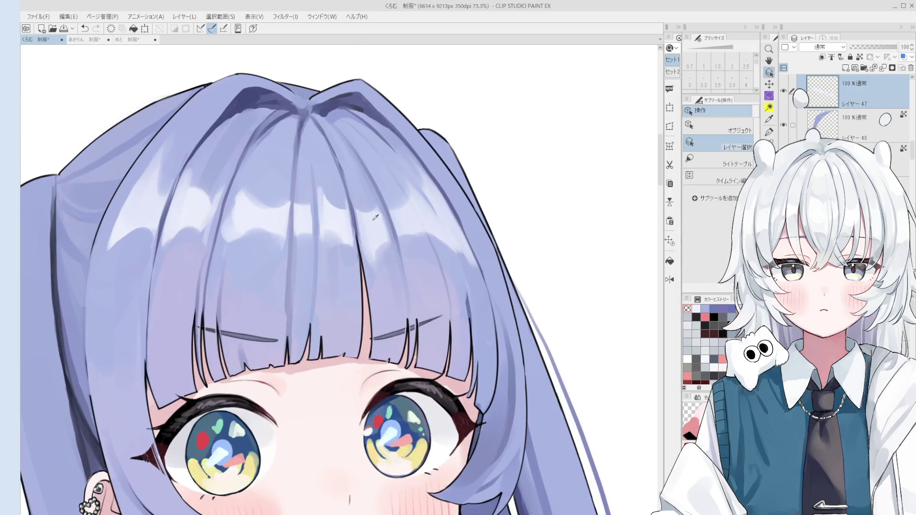
pyautogui.scroll(1, 371, 212)
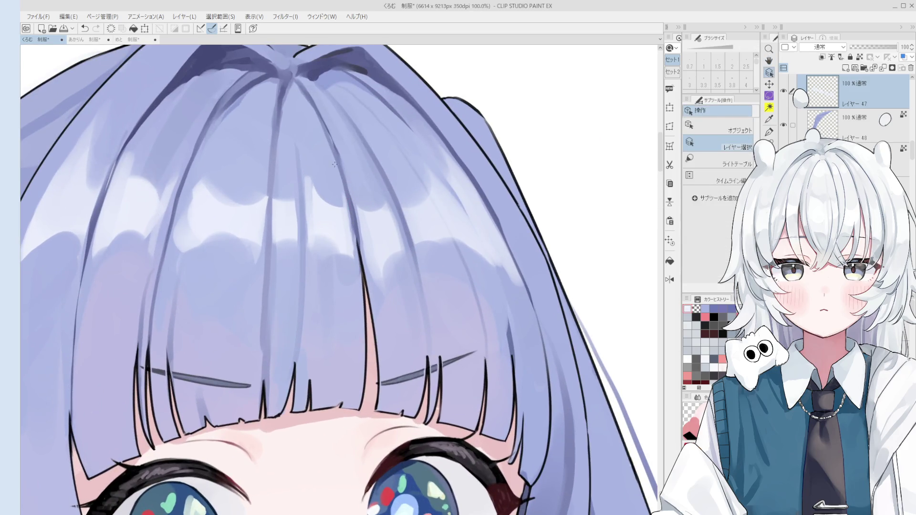
pyautogui.keyDown('ctrl'); pyautogui.keyDown('shift'); pyautogui.click(321, 137); pyautogui.keyUp('shift'); pyautogui.keyUp('ctrl')
pyautogui.scroll(-1, 311, 119)
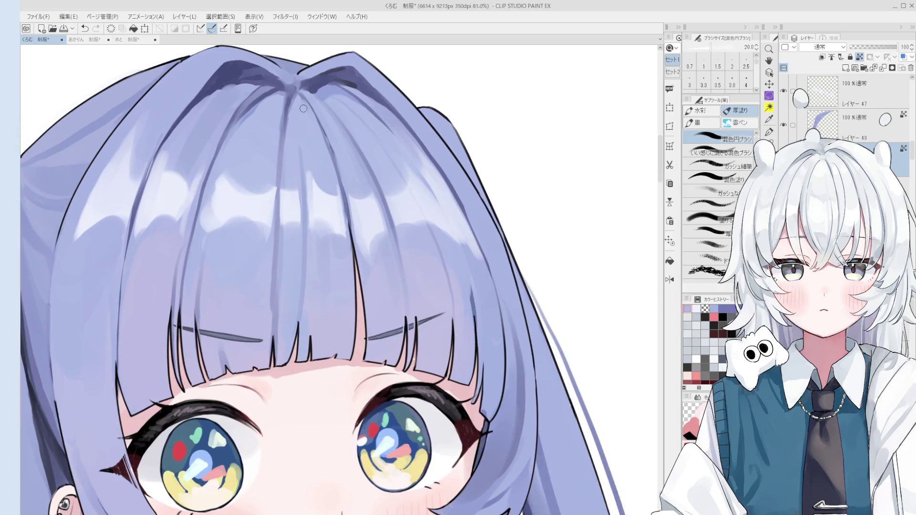
# Add a faint light stroke to the bangs.
pyautogui.scroll(-1, 306, 116)
pyautogui.moveTo(329, 157); pyautogui.dragTo(319, 139)
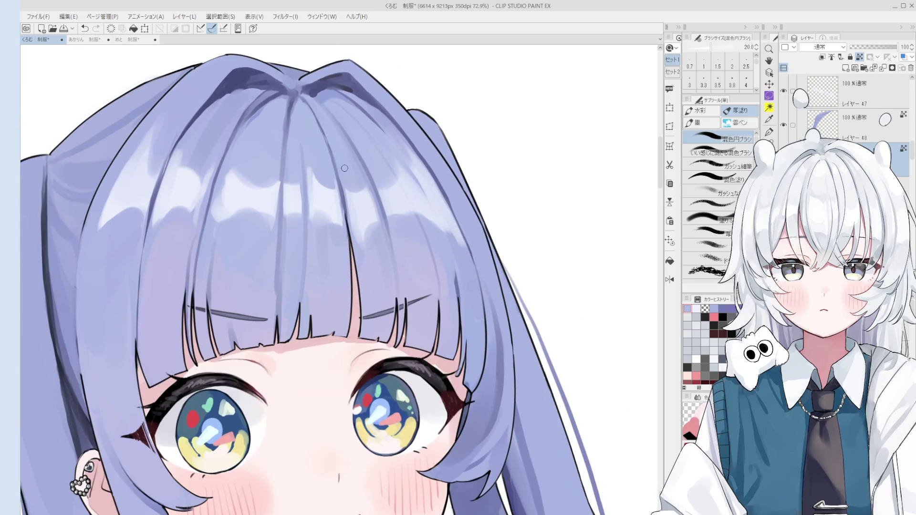
pyautogui.scroll(-1, 330, 141)
pyautogui.scroll(1, 317, 142)
pyautogui.scroll(-1, 327, 154)
# Set the pen to size 3.8 for fine hair detail, undoing a trial stroke.
pyautogui.press('p')
pyautogui.scroll(1, 348, 160)
pyautogui.press(']')
pyautogui.press(']')
pyautogui.press(']')
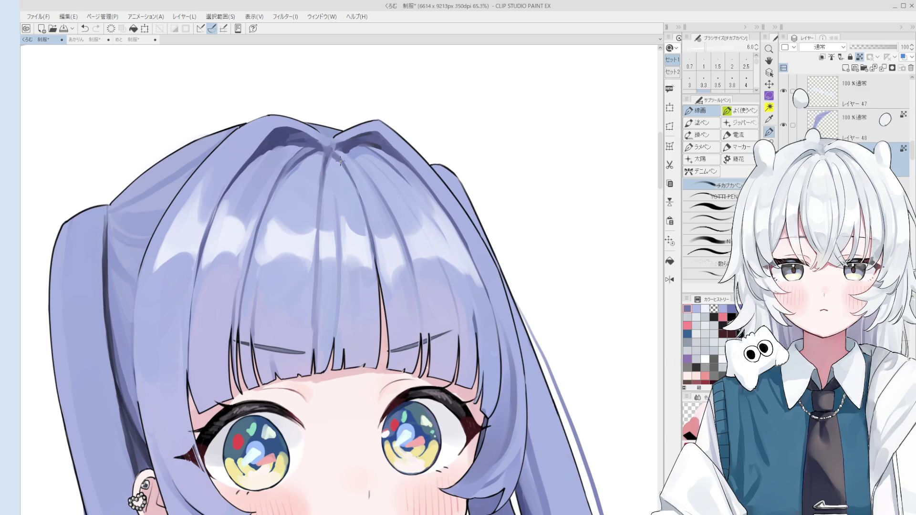
pyautogui.scroll(-3, 340, 161)
pyautogui.scroll(2, 368, 185)
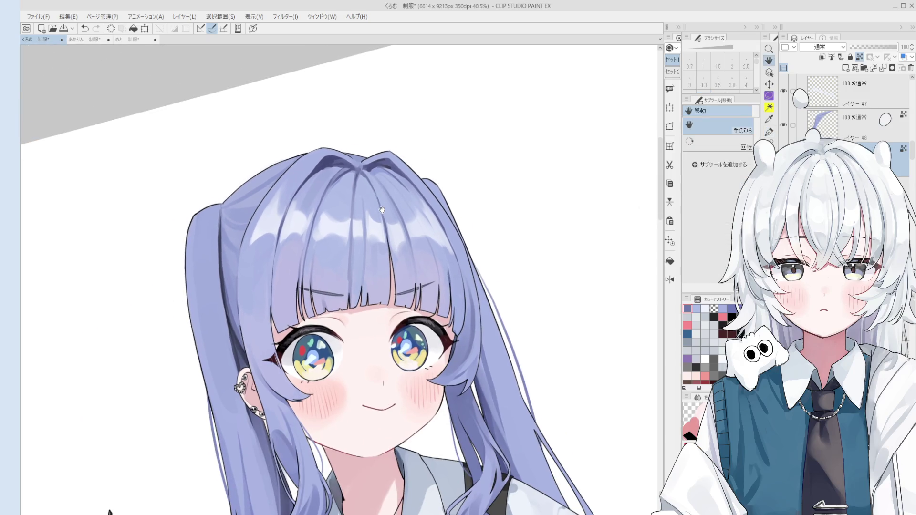
pyautogui.press(']')
pyautogui.press(']')
pyautogui.press(']')
pyautogui.scroll(-1, 371, 184)
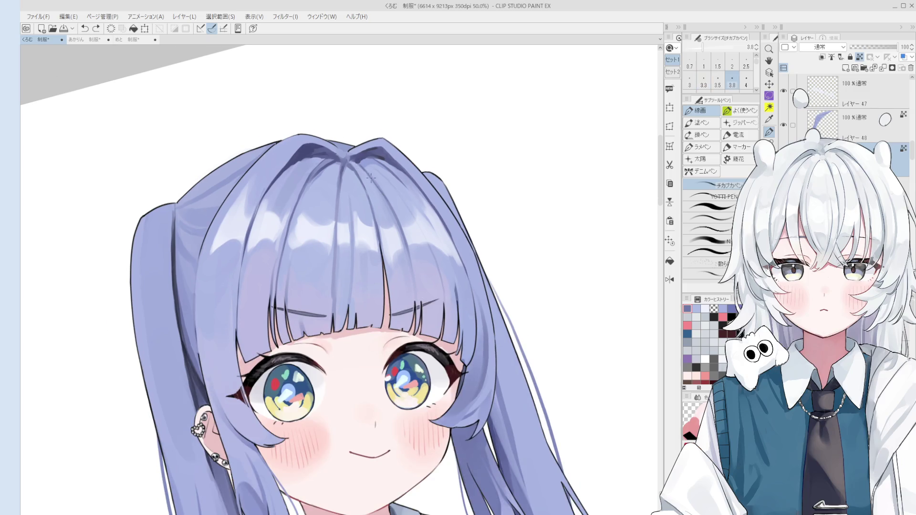
pyautogui.scroll(-1, 392, 205)
pyautogui.scroll(2, 428, 295)
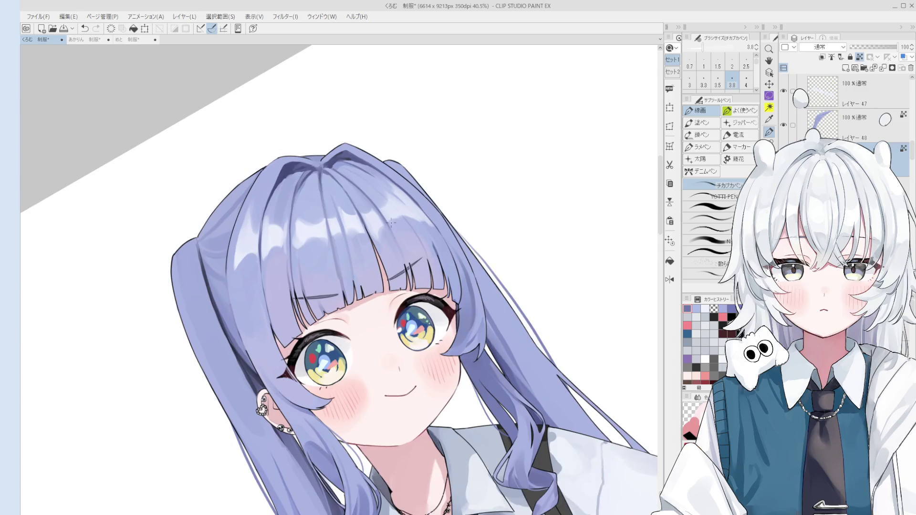
pyautogui.hotkey('ctrl', 'z')
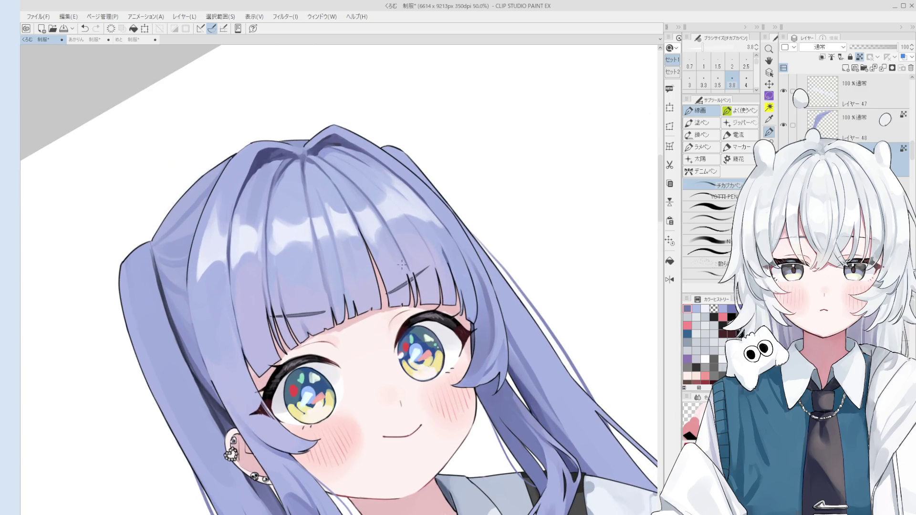
pyautogui.scroll(-2, 389, 228)
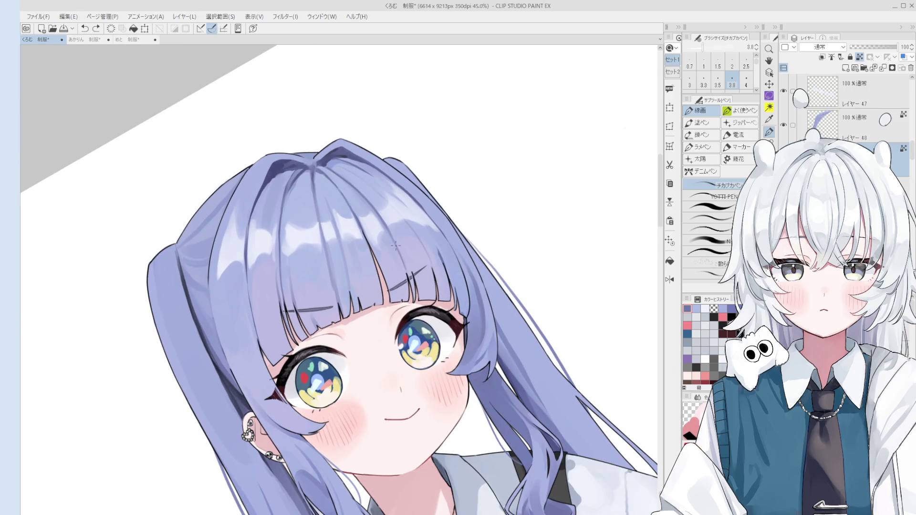
pyautogui.scroll(1, 396, 246)
# Sample light lavender and darker purple from the hair, then rotate and zoom on the hair top.
pyautogui.moveTo(371, 297); pyautogui.dragTo(420, 278)
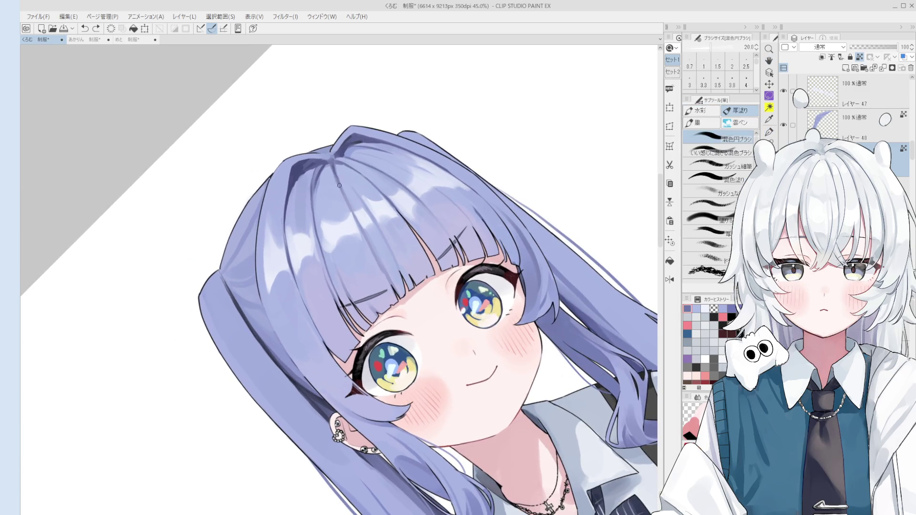
pyautogui.press('p')
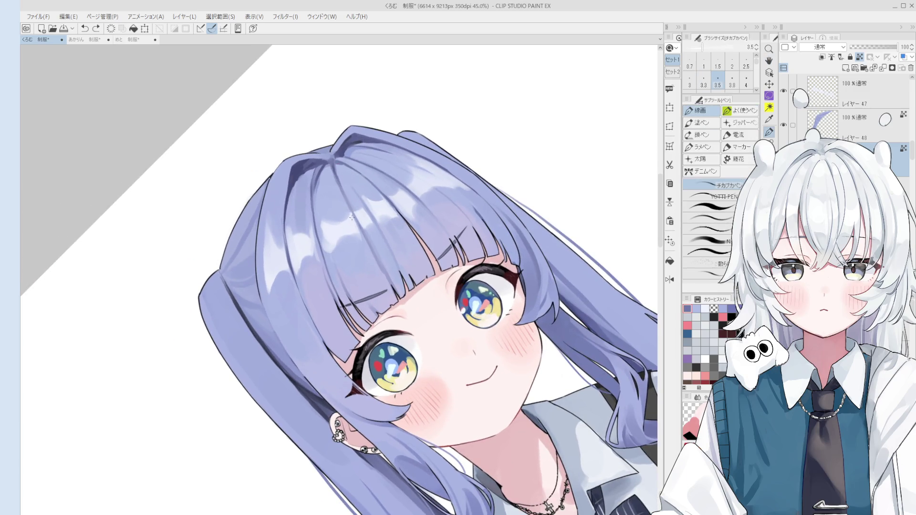
pyautogui.keyDown('alt'); pyautogui.click(343, 190); pyautogui.keyUp('alt')
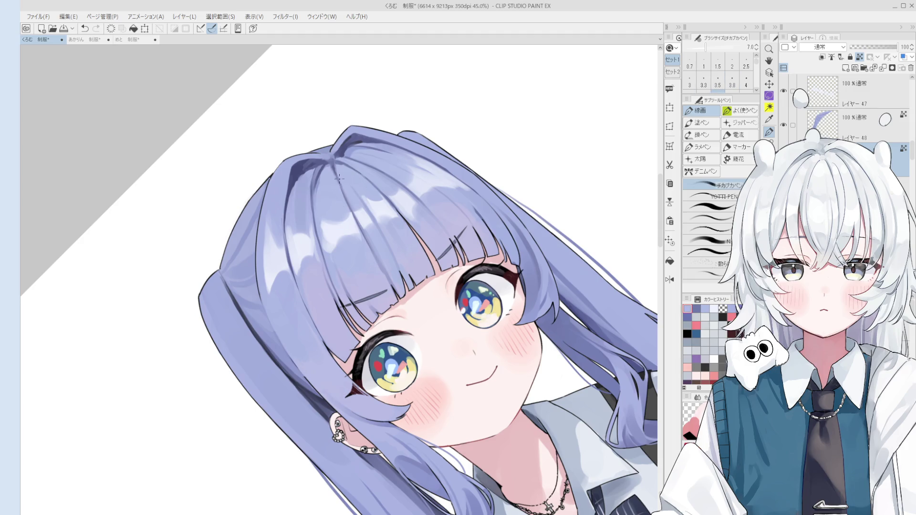
pyautogui.moveTo(338, 169); pyautogui.dragTo(334, 165)
pyautogui.keyDown('alt'); pyautogui.click(373, 259); pyautogui.keyUp('alt')
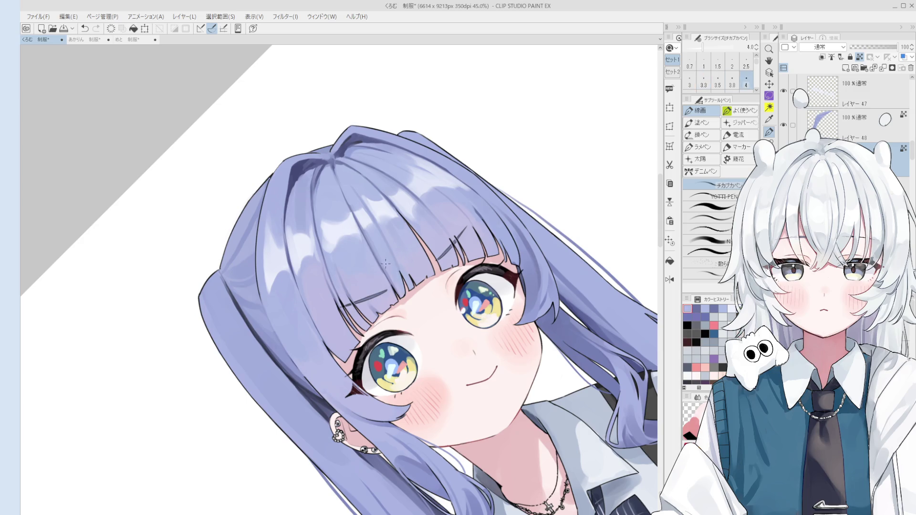
pyautogui.moveTo(377, 244); pyautogui.dragTo(381, 248)
pyautogui.keyDown('alt'); pyautogui.click(390, 273); pyautogui.keyUp('alt')
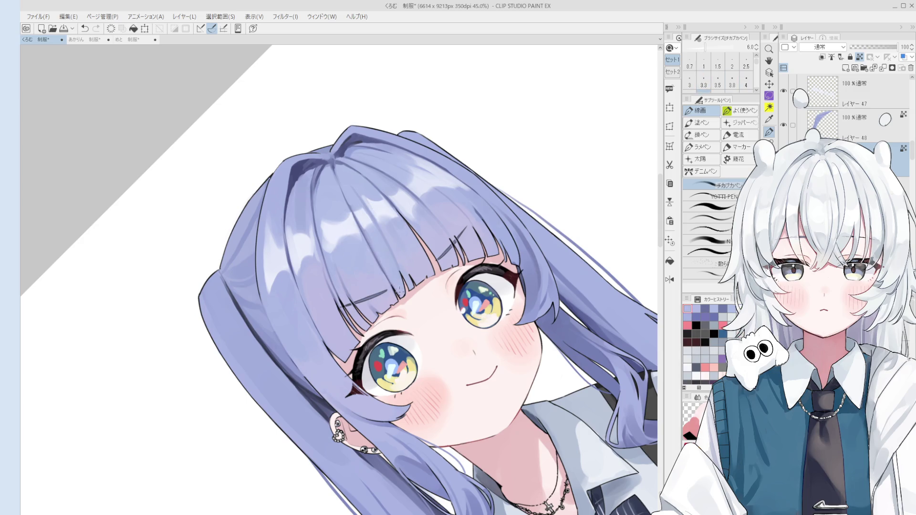
pyautogui.press('^')
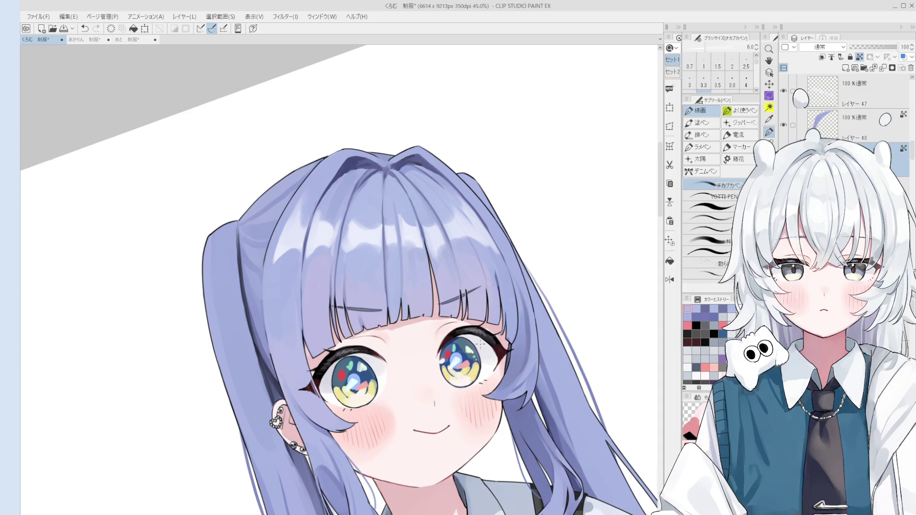
pyautogui.press('-')
pyautogui.hotkey('ctrl', '+')
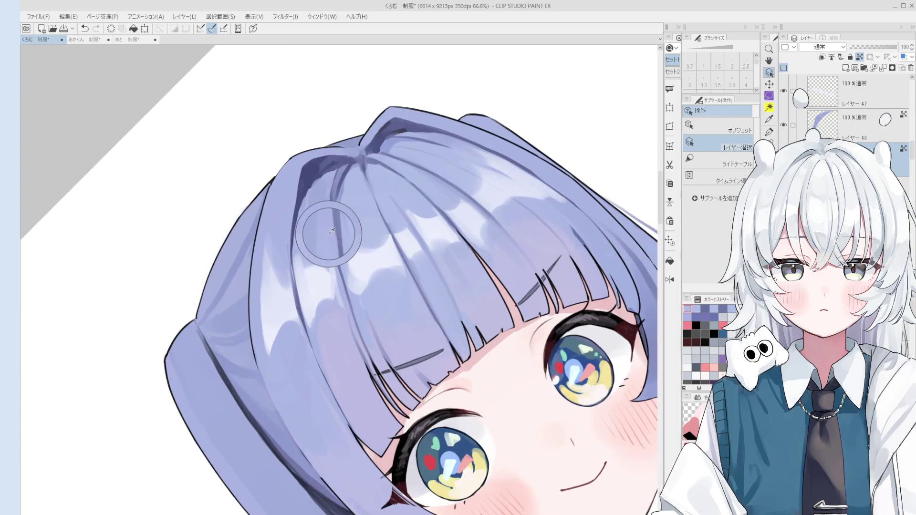
# With the blending brush, pan and rotate the view onto the top of the lavender hair.
pyautogui.press('b')
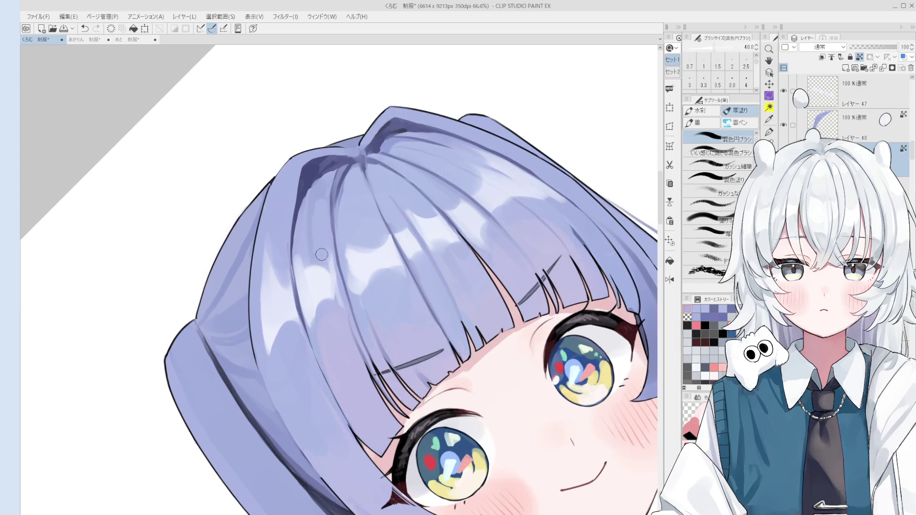
pyautogui.scroll(3, 318, 191)
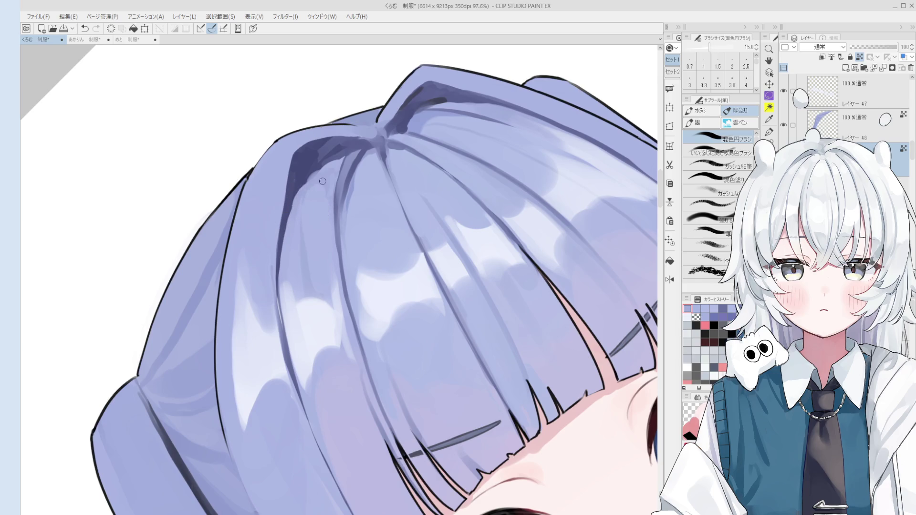
pyautogui.scroll(-2, 322, 184)
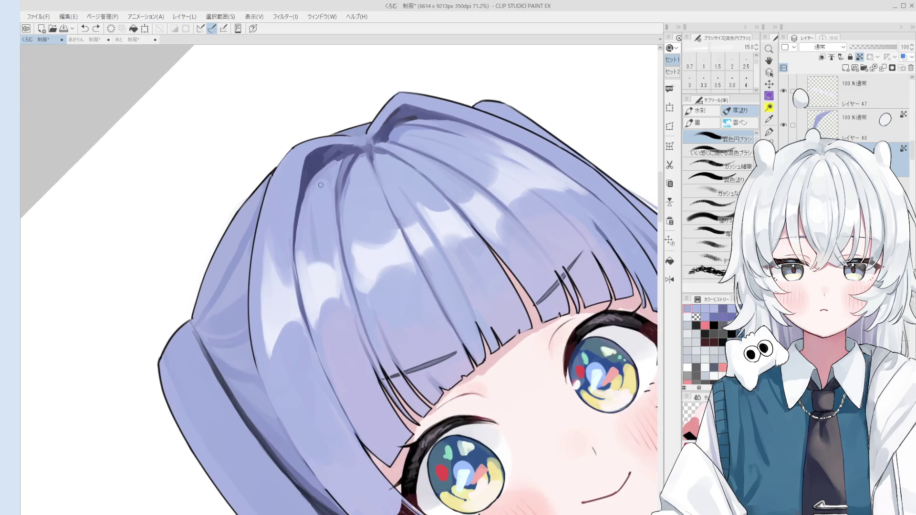
pyautogui.scroll(-5, 321, 185)
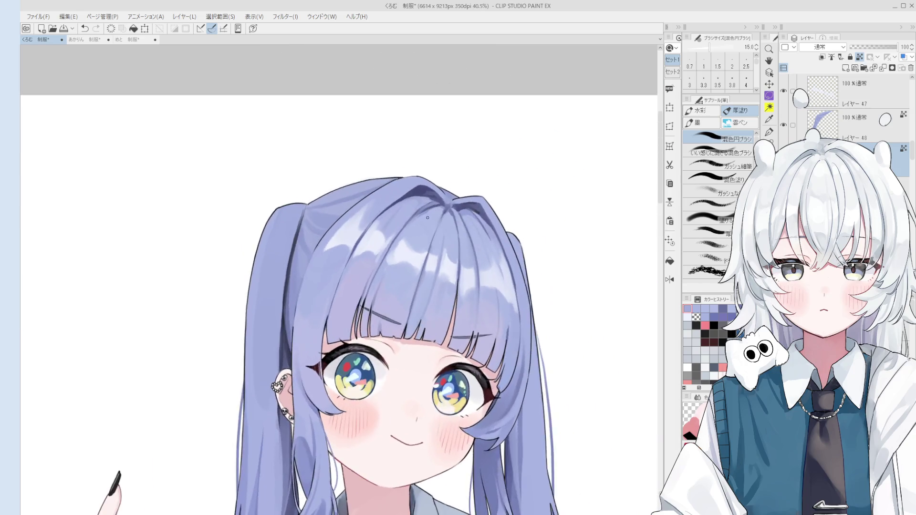
pyautogui.scroll(3, 428, 217)
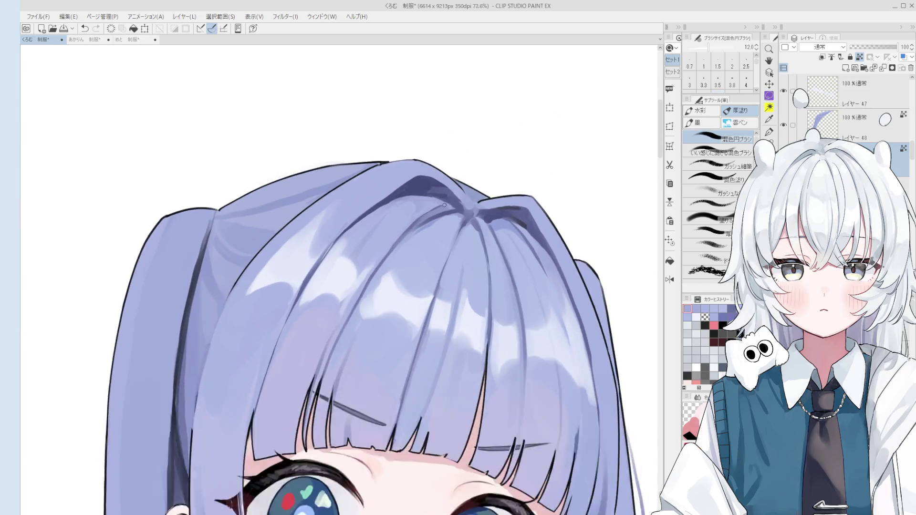
pyautogui.scroll(-2, 445, 205)
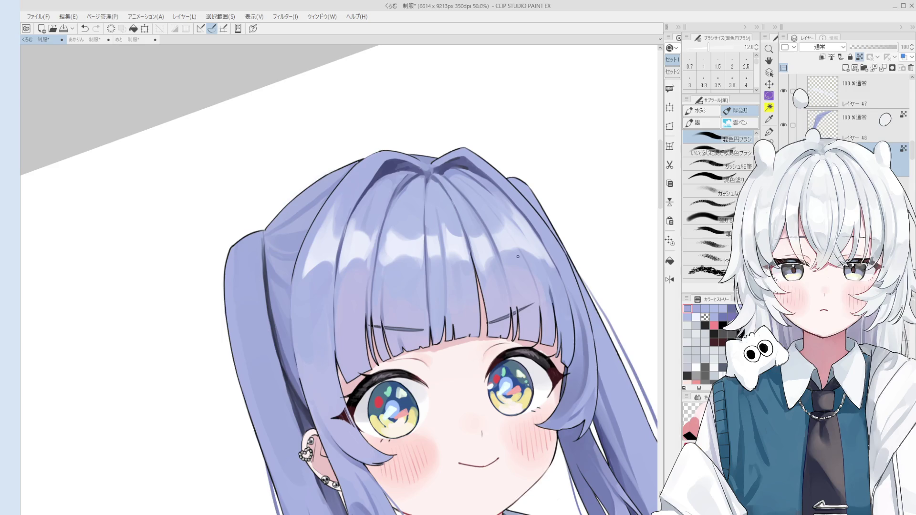
pyautogui.scroll(3, 418, 167)
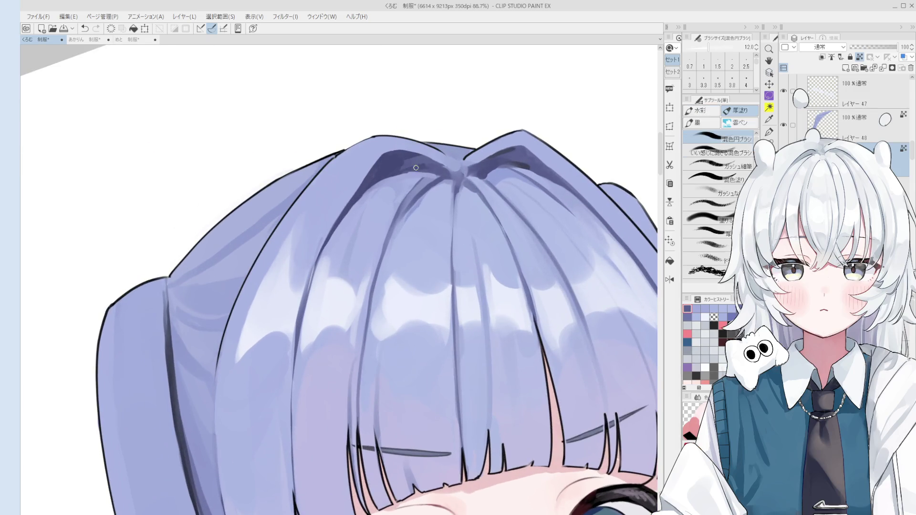
pyautogui.scroll(-3, 429, 191)
pyautogui.press('space')
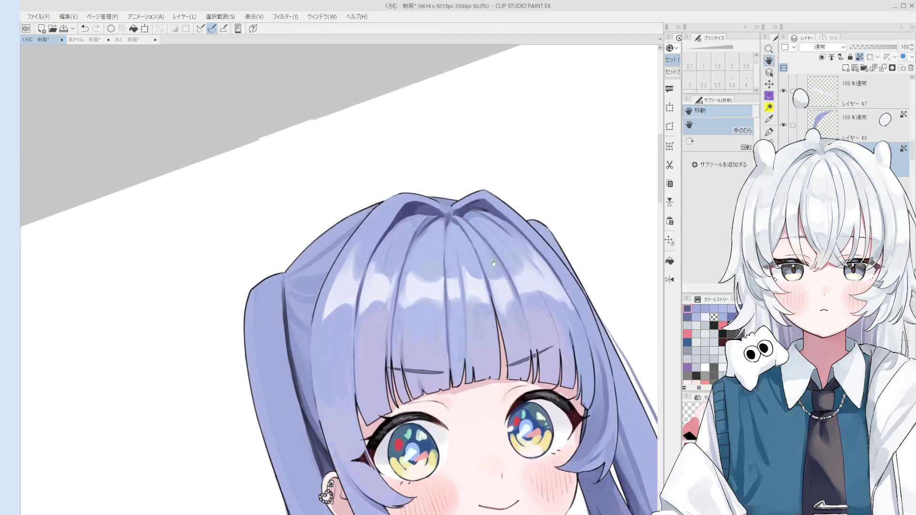
pyautogui.moveTo(478, 315); pyautogui.dragTo(477, 252)
pyautogui.scroll(3, 382, 205)
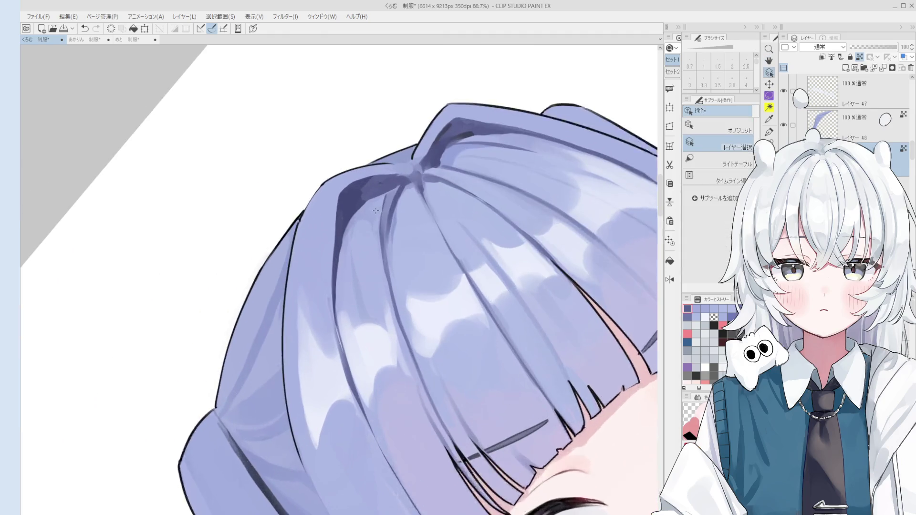
pyautogui.scroll(-3, 372, 201)
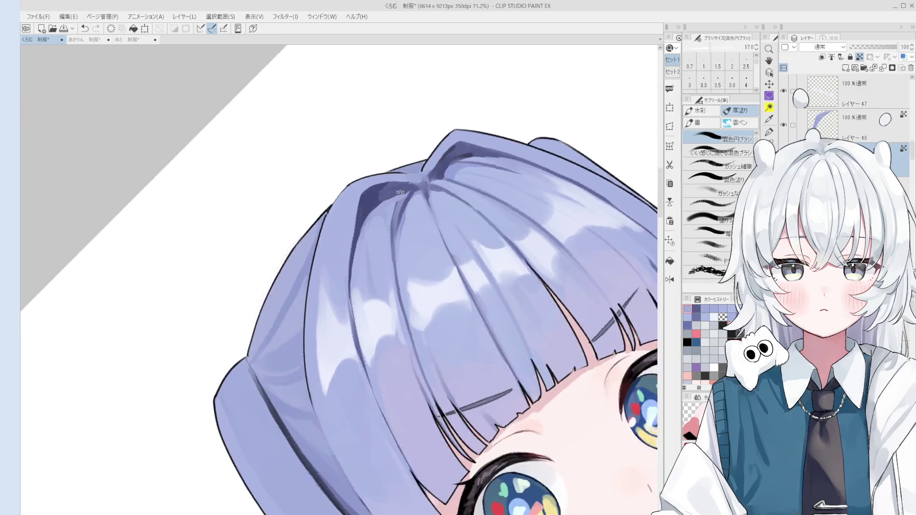
pyautogui.scroll(3, 446, 266)
pyautogui.press('-')
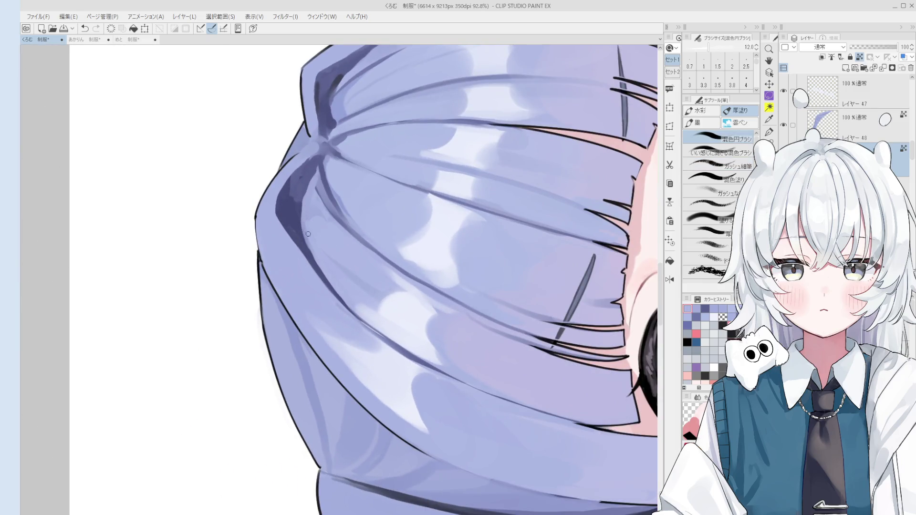
pyautogui.scroll(-3, 308, 234)
# Try a slightly thicker inking pen line on the crown, undo it, and reposition the canvas.
pyautogui.press('p')
pyautogui.press('-')
pyautogui.scroll(2, 375, 263)
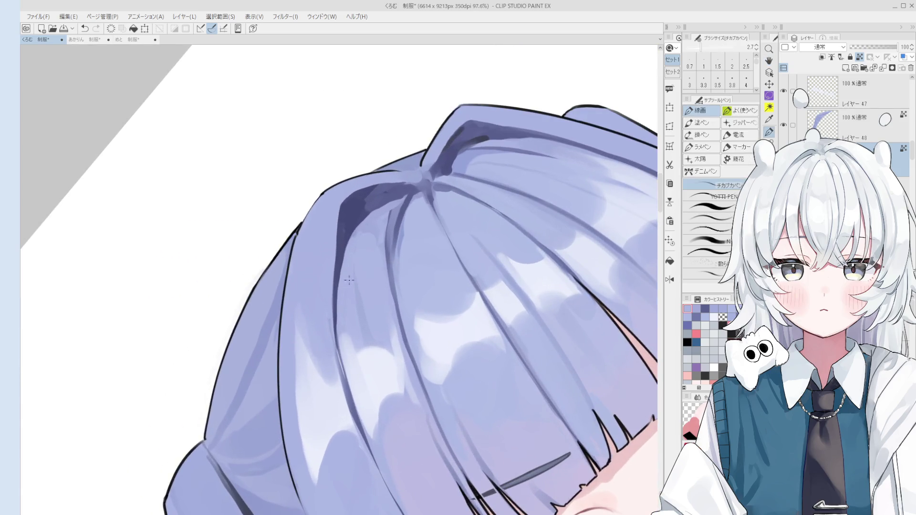
pyautogui.press(']')
pyautogui.press(']')
pyautogui.press(']')
pyautogui.press(']')
pyautogui.press(']')
pyautogui.press(']')
pyautogui.scroll(-2, 447, 264)
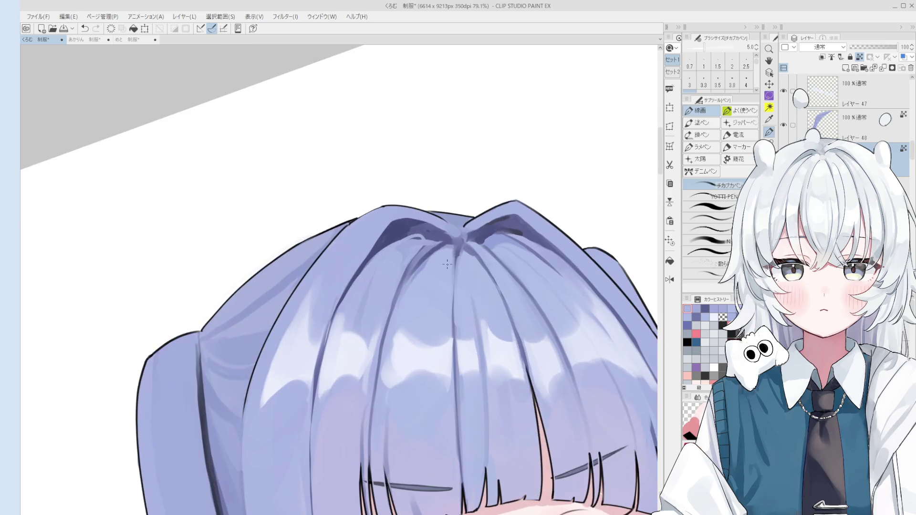
pyautogui.scroll(-1, 415, 241)
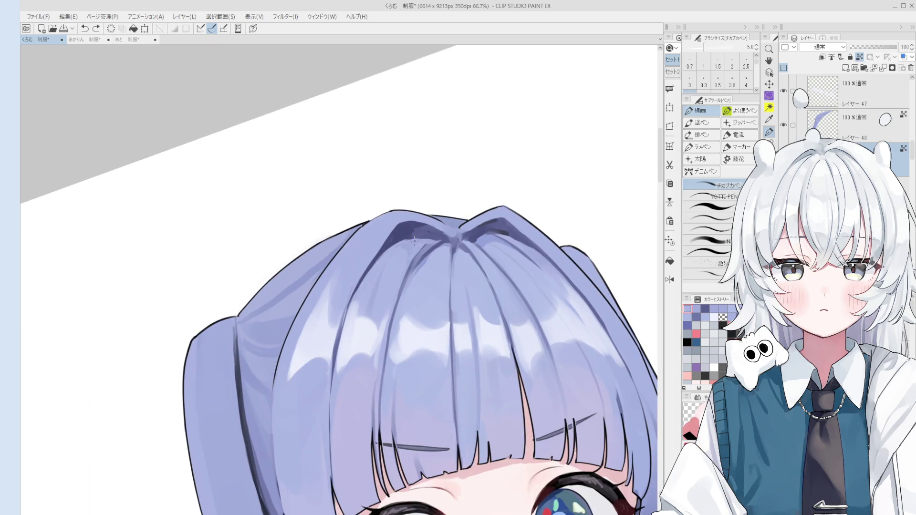
pyautogui.scroll(-1, 420, 239)
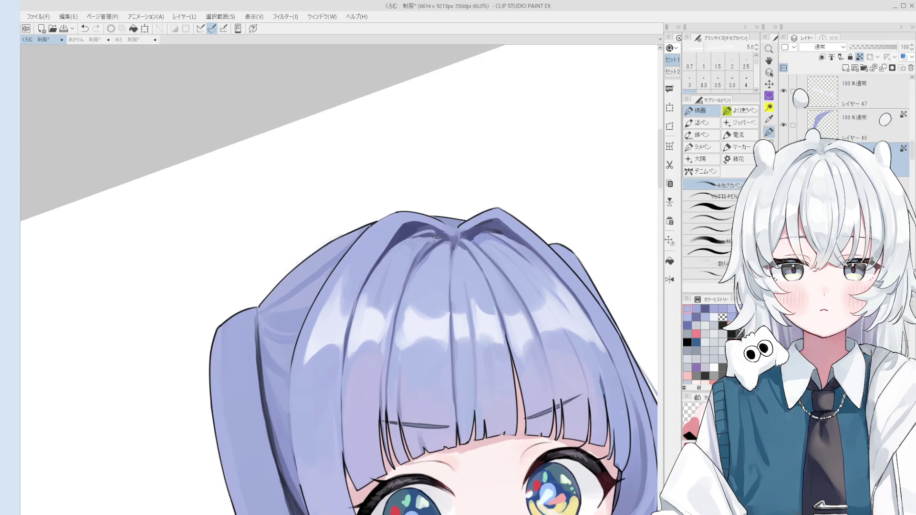
pyautogui.scroll(-1, 434, 238)
pyautogui.hotkey('ctrl', 'z')
pyautogui.moveTo(423, 241)
pyautogui.mouseDown()
pyautogui.moveTo(466, 270)
pyautogui.moveTo(474, 315)
pyautogui.moveTo(439, 317)
pyautogui.moveTo(380, 290)
pyautogui.mouseUp()
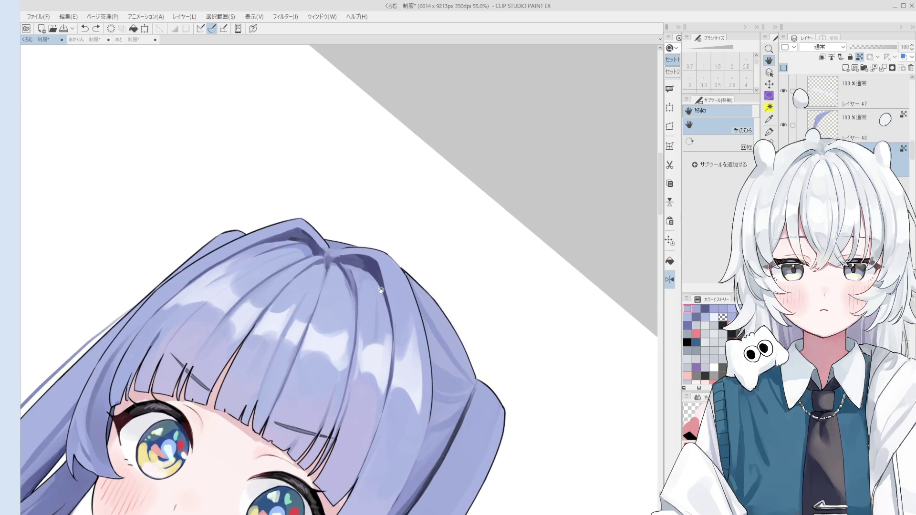
# Blend the hair-top shading at brush size 10–12, lightening the dark shadow at the parting.
pyautogui.press('b')
pyautogui.scroll(4, 367, 292)
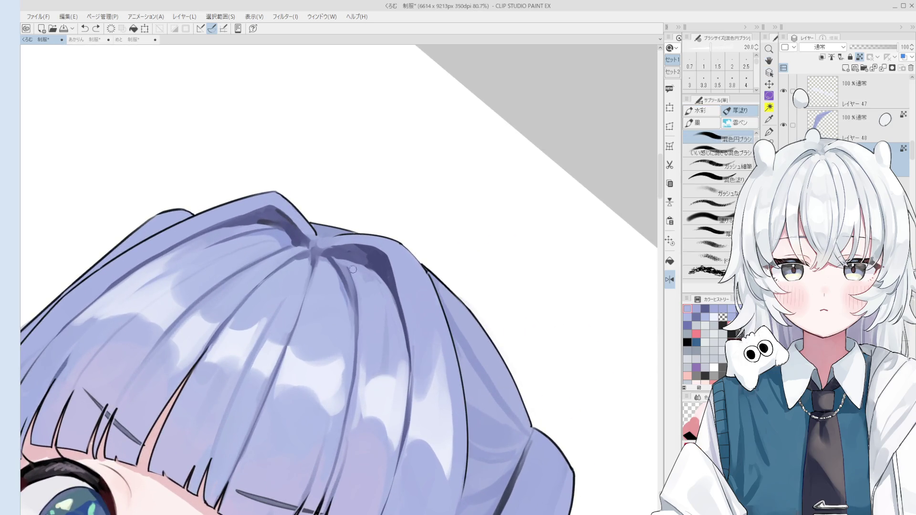
pyautogui.moveTo(366, 275)
pyautogui.mouseDown()
pyautogui.moveTo(373, 282)
pyautogui.moveTo(346, 304)
pyautogui.moveTo(368, 293)
pyautogui.mouseUp()
pyautogui.press('[')
pyautogui.press('[')
pyautogui.press('[')
pyautogui.scroll(2, 347, 304)
pyautogui.scroll(-1, 353, 298)
pyautogui.moveTo(392, 251); pyautogui.dragTo(414, 232)
pyautogui.press(']')
pyautogui.press(']')
pyautogui.press(']')
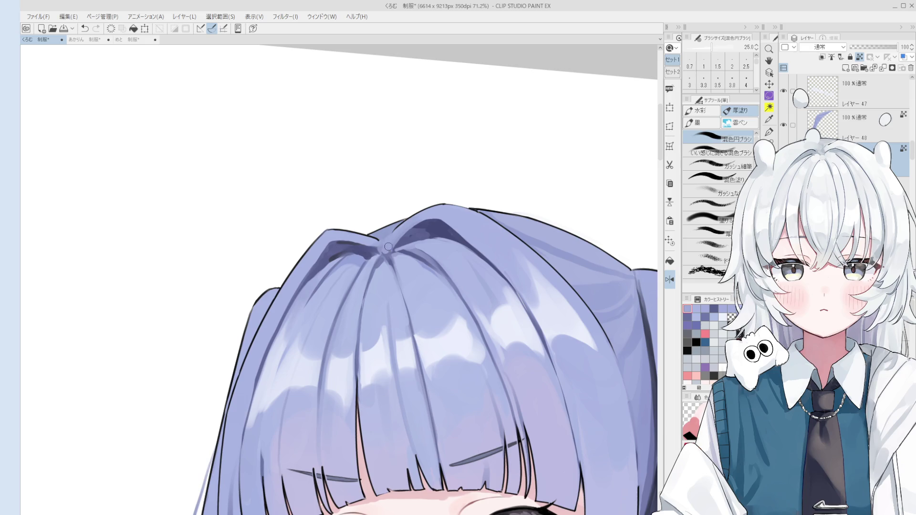
pyautogui.press('[')
pyautogui.press('[')
pyautogui.keyDown('alt'); pyautogui.click(389, 251); pyautogui.keyUp('alt')
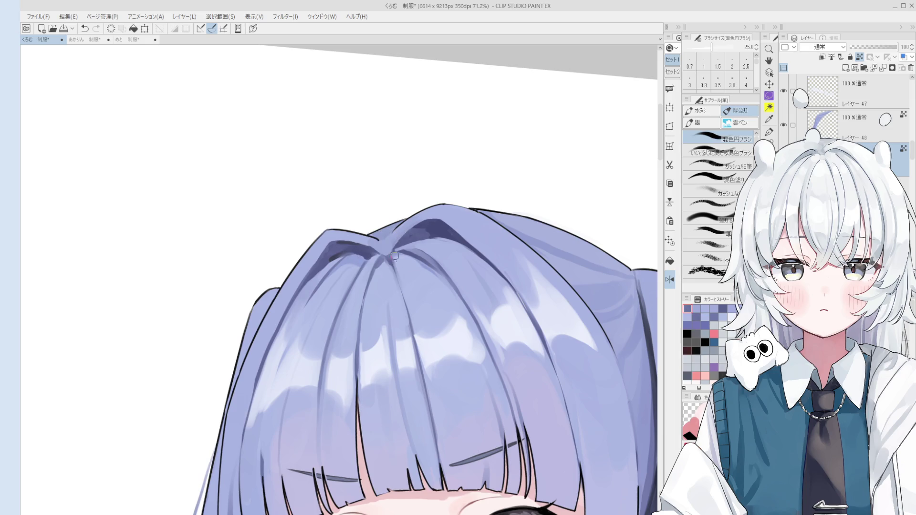
pyautogui.scroll(-5, 393, 255)
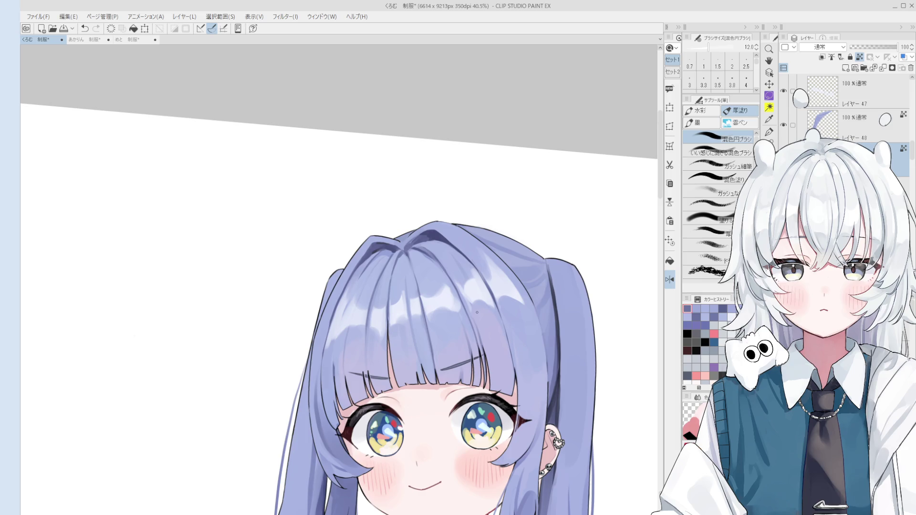
# Rotate the canvas and paint a dark blue blending stroke along the hair's left edge.
pyautogui.scroll(2, 446, 234)
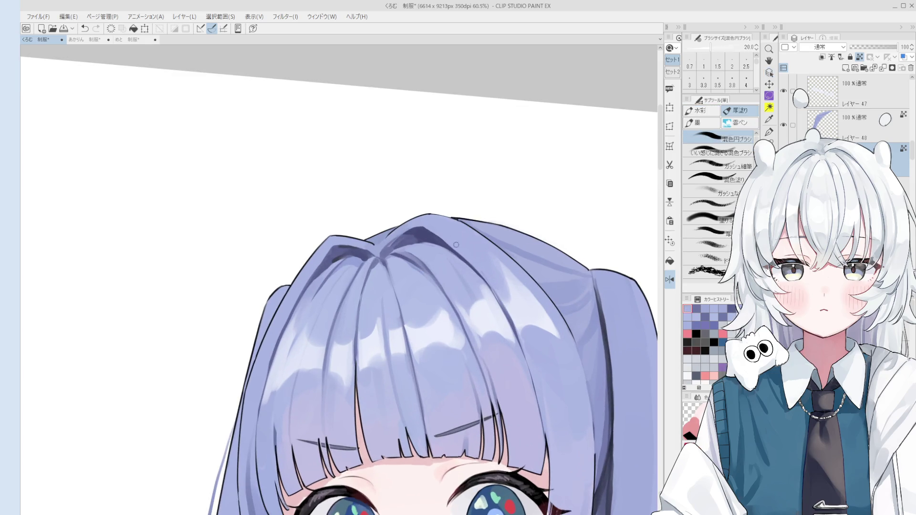
pyautogui.scroll(-2, 496, 281)
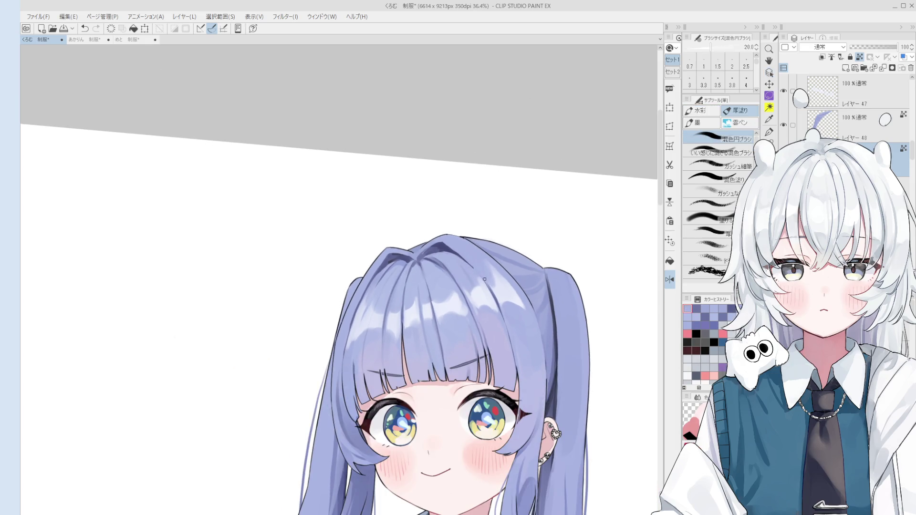
pyautogui.press('p')
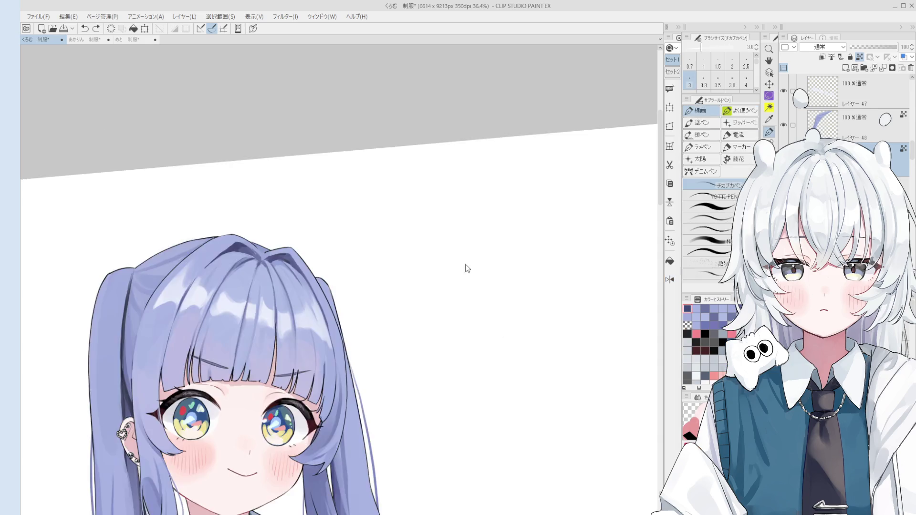
pyautogui.press('-')
pyautogui.press('-')
pyautogui.press('-')
pyautogui.press('o')
pyautogui.scroll(2, 373, 251)
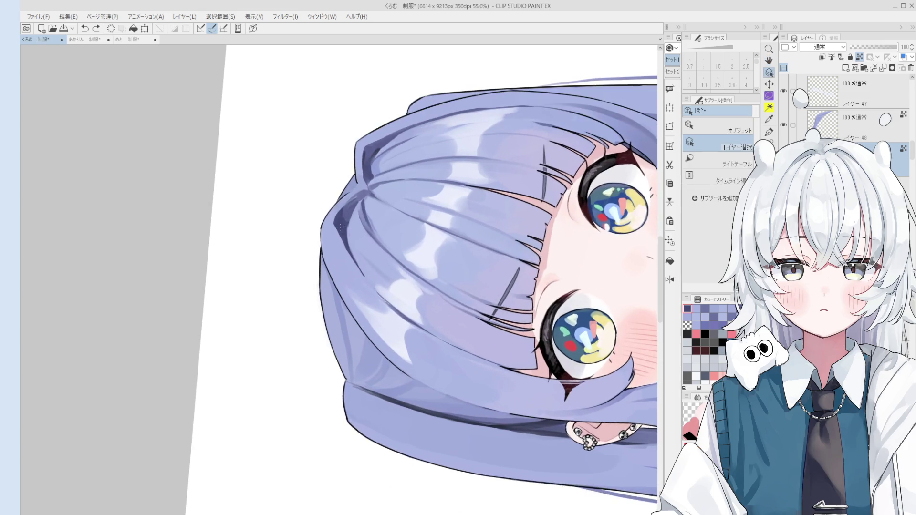
pyautogui.press('b')
pyautogui.moveTo(358, 222); pyautogui.dragTo(334, 273)
pyautogui.hotkey('ctrl', 'z')
pyautogui.moveTo(359, 221)
pyautogui.mouseDown()
pyautogui.moveTo(334, 275)
pyautogui.moveTo(389, 306)
pyautogui.mouseUp()
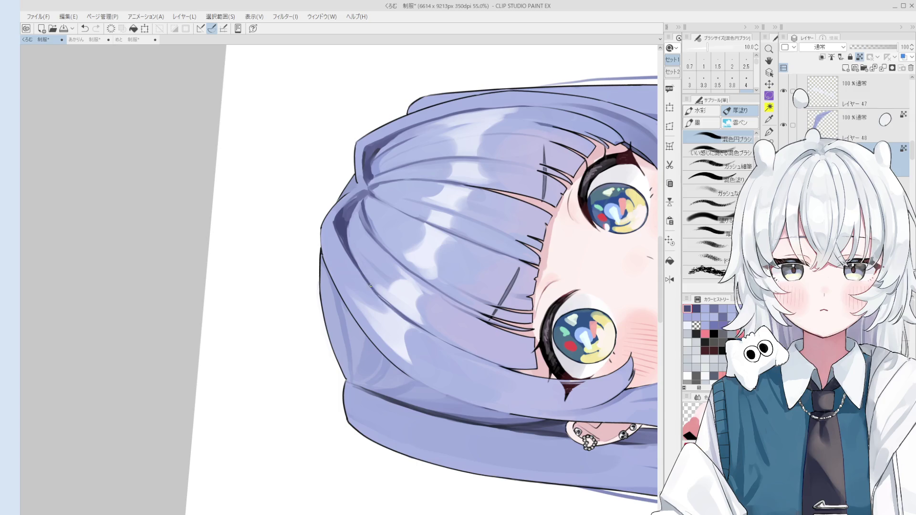
# Blend lighter lavender strokes along the hair's left edge at size 30.
pyautogui.moveTo(339, 263); pyautogui.dragTo(372, 264)
pyautogui.keyDown('alt'); pyautogui.click(334, 226); pyautogui.keyUp('alt')
pyautogui.hotkey('ctrl', 'z')
pyautogui.moveTo(330, 222)
pyautogui.mouseDown()
pyautogui.moveTo(350, 267)
pyautogui.moveTo(346, 255)
pyautogui.moveTo(428, 272)
pyautogui.mouseUp()
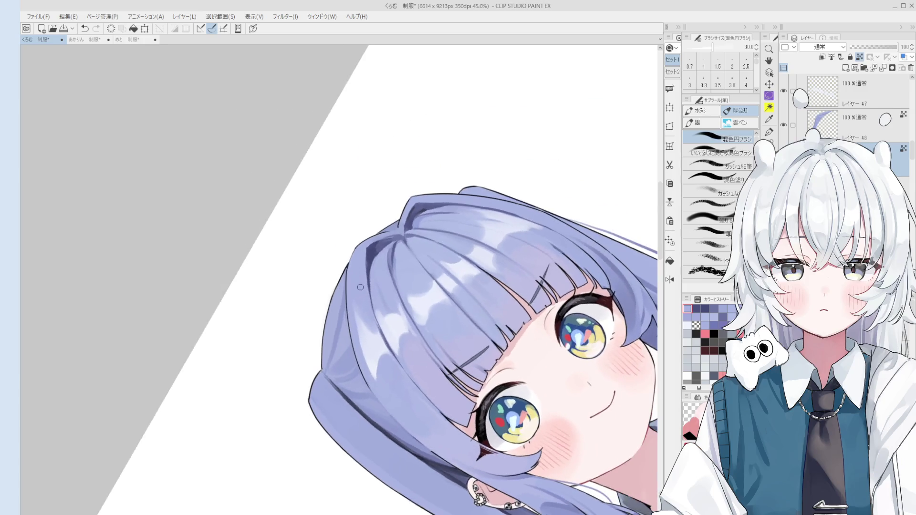
pyautogui.scroll(1, 375, 256)
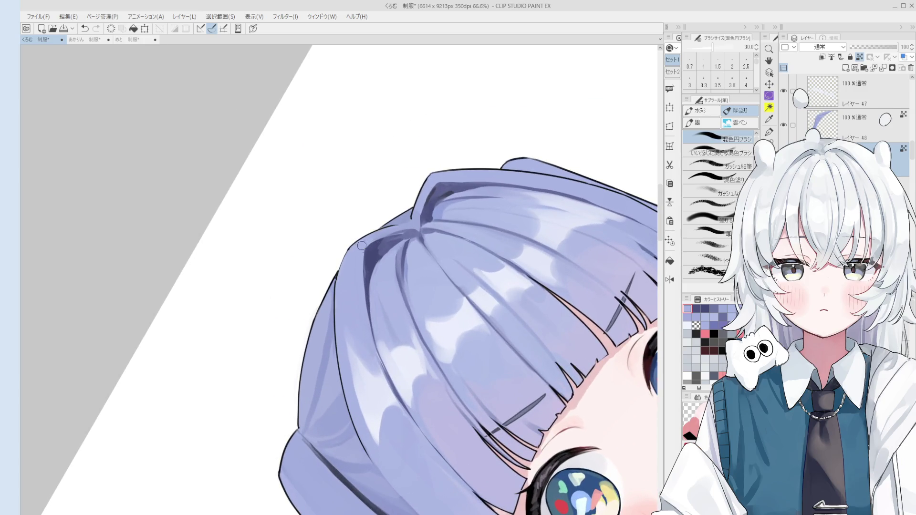
pyautogui.scroll(-1, 356, 316)
# Rotate the view back upright and enlarge the blending brush to 120.
pyautogui.moveTo(355, 316); pyautogui.dragTo(406, 291)
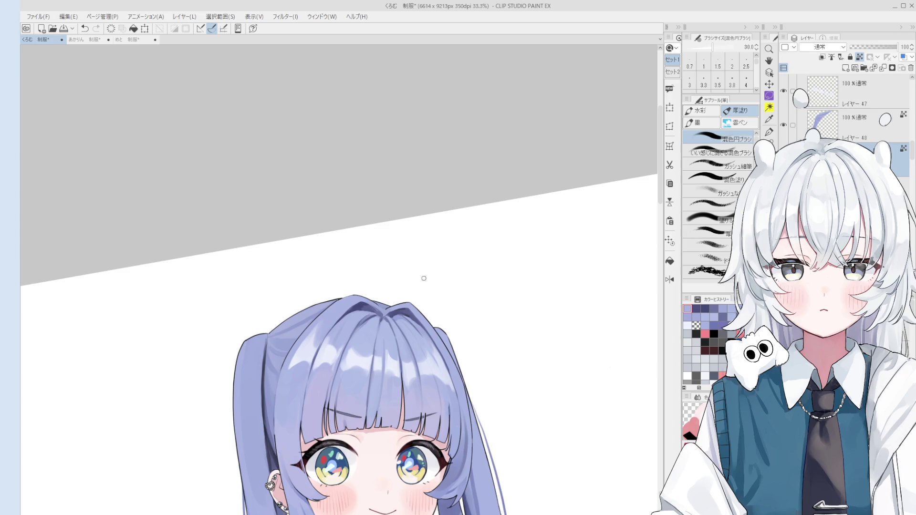
pyautogui.scroll(-1, 426, 277)
pyautogui.press('h')
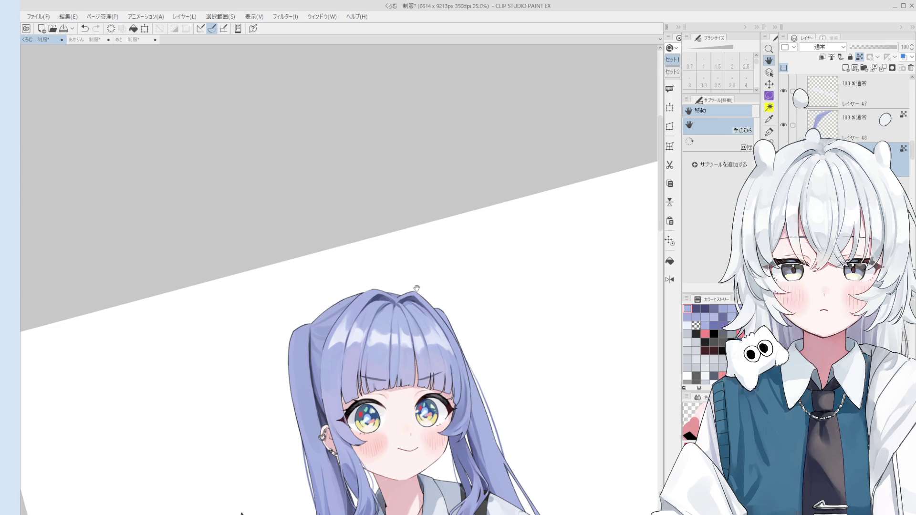
pyautogui.press('o')
pyautogui.scroll(1, 334, 345)
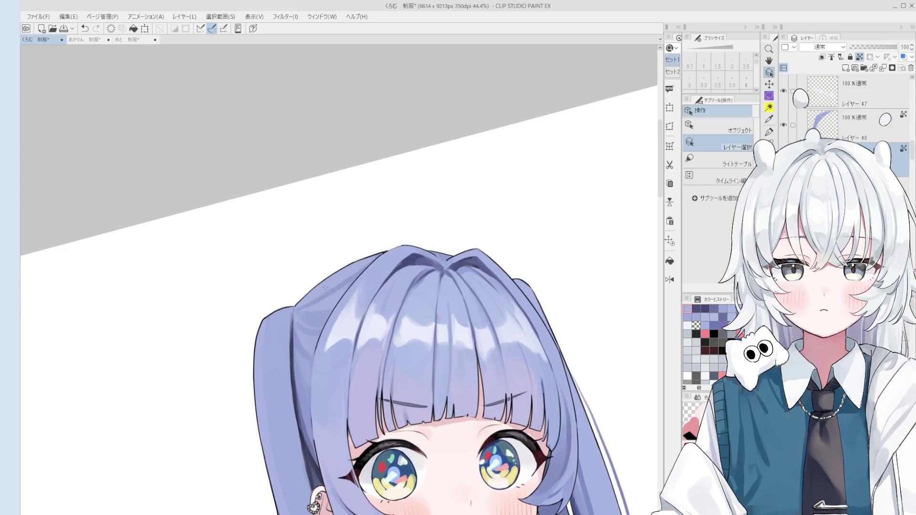
pyautogui.scroll(1, 336, 341)
pyautogui.press('b')
pyautogui.scroll(1, 344, 337)
pyautogui.press(']')
pyautogui.press(']')
pyautogui.press(']')
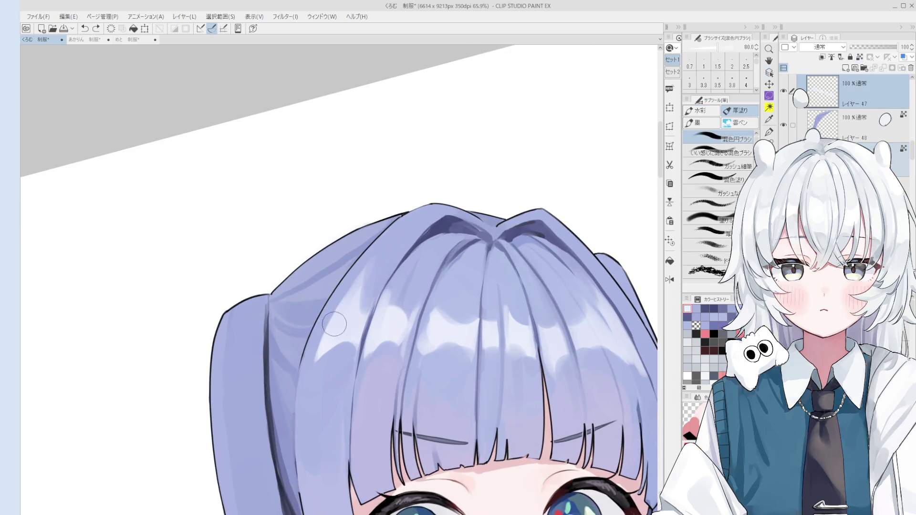
# Blend a broad soft pass over the hair, then flip and shift the view right.
pyautogui.scroll(1, 363, 286)
pyautogui.moveTo(380, 265); pyautogui.dragTo(388, 246)
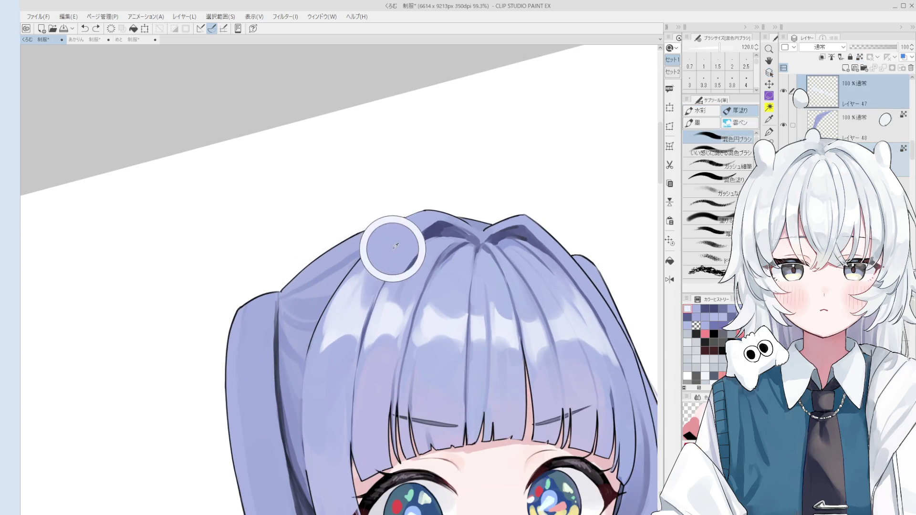
pyautogui.press('h')
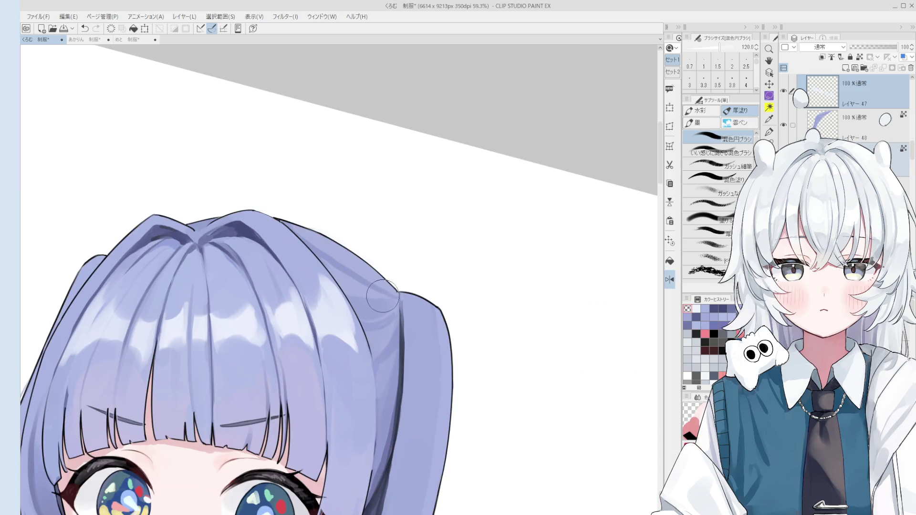
pyautogui.press('-')
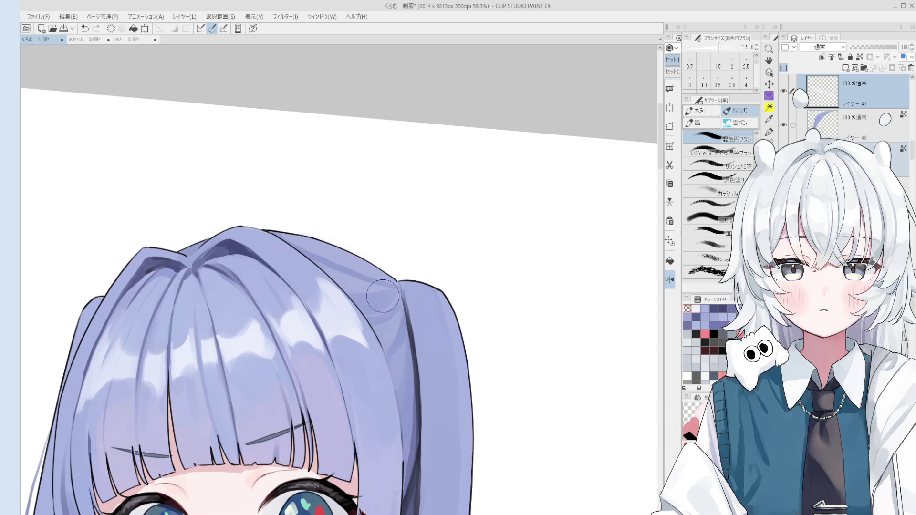
pyautogui.moveTo(302, 333); pyautogui.dragTo(416, 328)
# Dab pale highlights onto the hair and bangs with a size-170 blending brush, then size 80.
pyautogui.press('o')
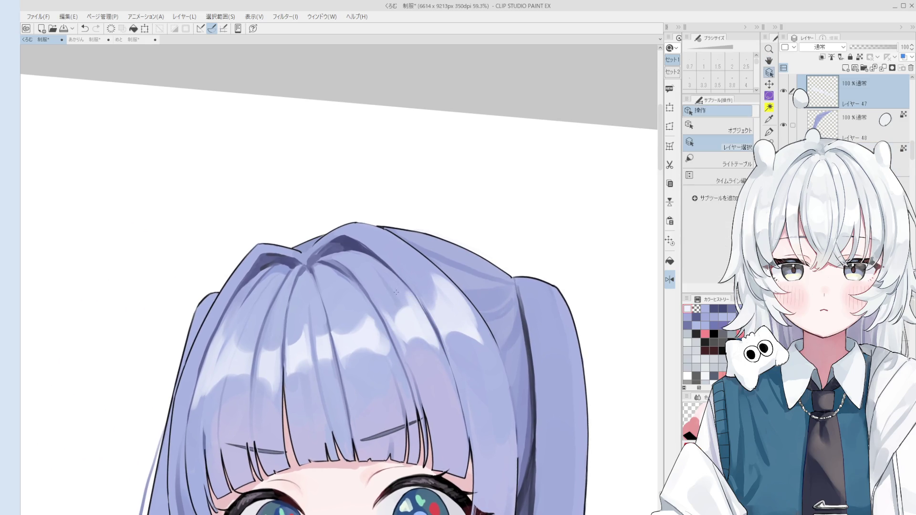
pyautogui.scroll(1, 404, 311)
pyautogui.press('b')
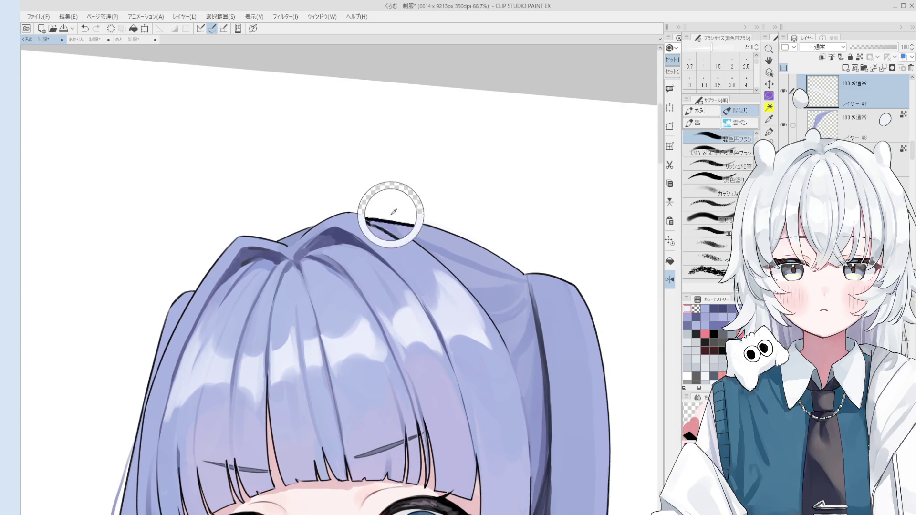
pyautogui.press(']')
pyautogui.press(']')
pyautogui.press(']')
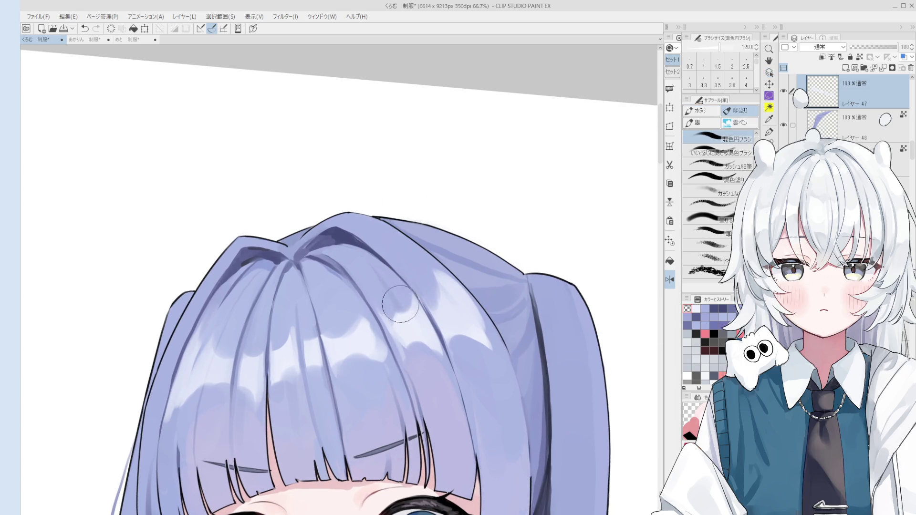
pyautogui.scroll(-1, 392, 298)
pyautogui.click(345, 371)
pyautogui.moveTo(345, 372)
pyautogui.mouseDown()
pyautogui.moveTo(368, 378)
pyautogui.moveTo(388, 474)
pyautogui.mouseUp()
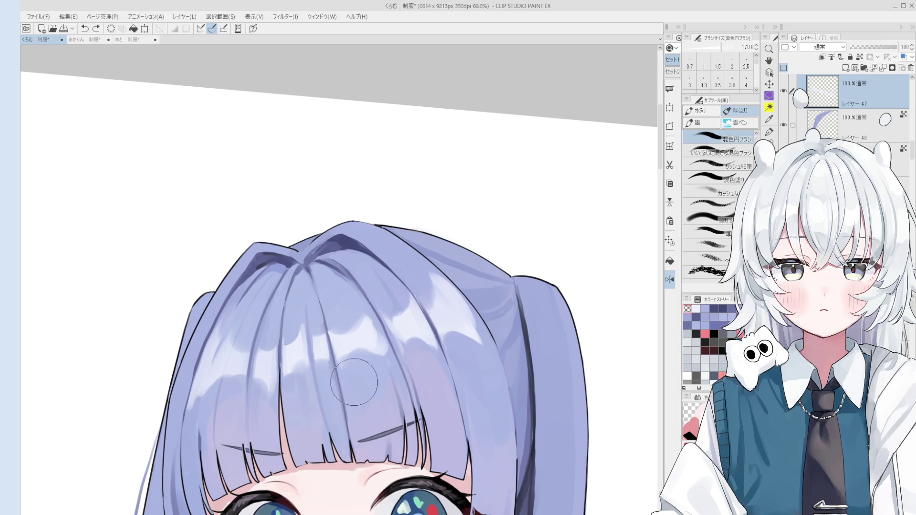
pyautogui.click(353, 351)
pyautogui.press('[')
pyautogui.press('[')
pyautogui.press('[')
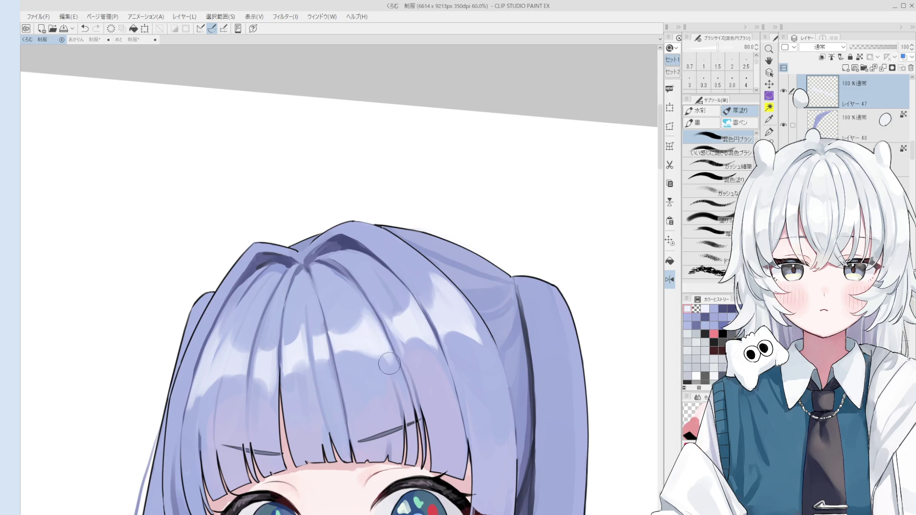
pyautogui.scroll(-1, 367, 350)
pyautogui.scroll(-2, 368, 349)
# Sample face and hair colours while resizing the brush between 70 and 170.
pyautogui.keyDown('alt'); pyautogui.click(384, 392); pyautogui.keyUp('alt')
pyautogui.press(']')
pyautogui.press(']')
pyautogui.press(']')
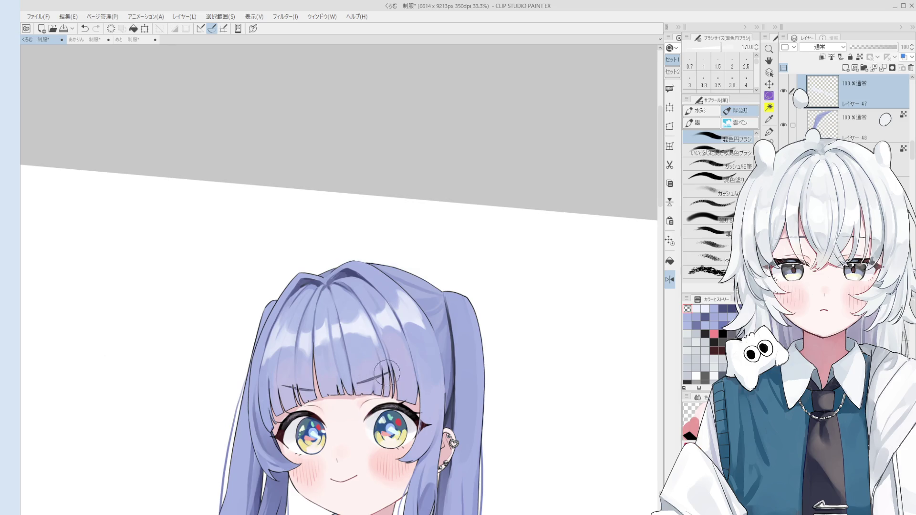
pyautogui.scroll(-1, 369, 345)
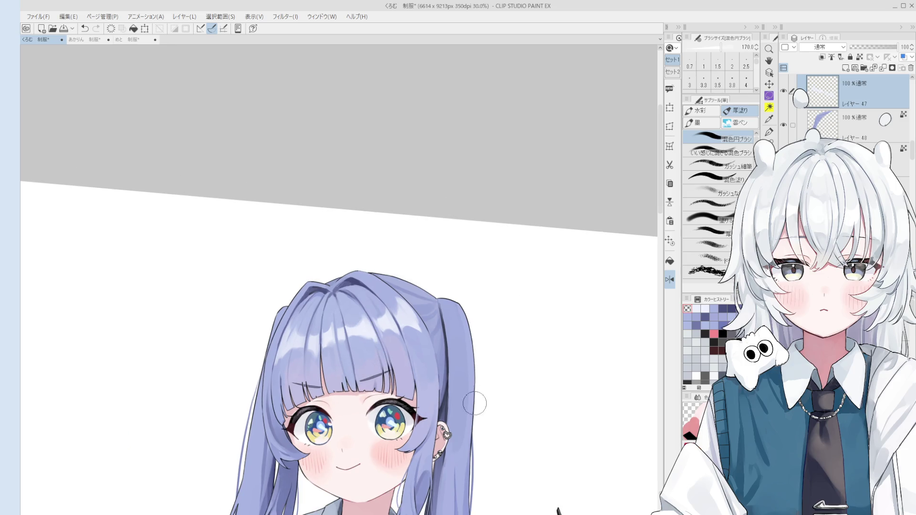
pyautogui.keyDown('alt'); pyautogui.click(413, 326); pyautogui.keyUp('alt')
pyautogui.press('[')
pyautogui.press('[')
pyautogui.press('[')
pyautogui.press(']')
pyautogui.press(']')
pyautogui.press(']')
pyautogui.keyDown('alt'); pyautogui.click(424, 350); pyautogui.keyUp('alt')
# Unflip the canvas, zoom out and move the view to show the torso.
pyautogui.press('h')
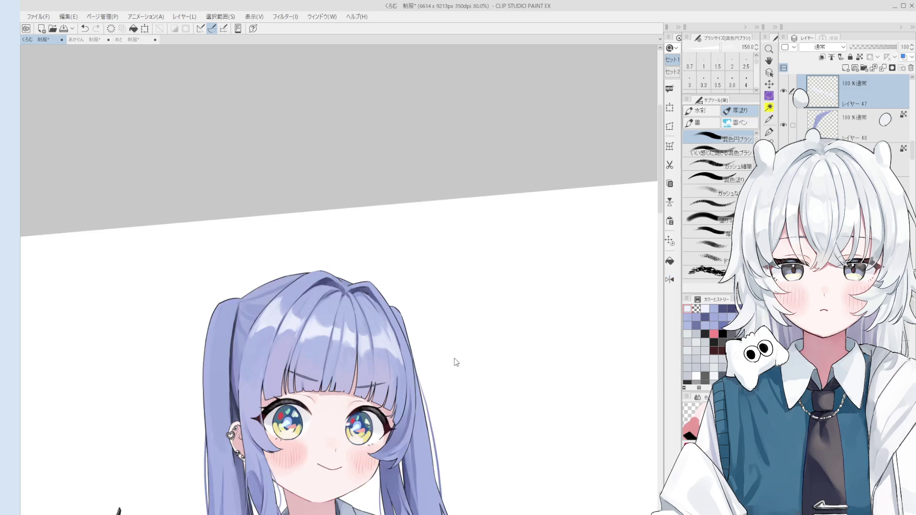
pyautogui.scroll(-1, 450, 361)
pyautogui.scroll(-2, 450, 361)
pyautogui.moveTo(450, 361); pyautogui.dragTo(449, 389)
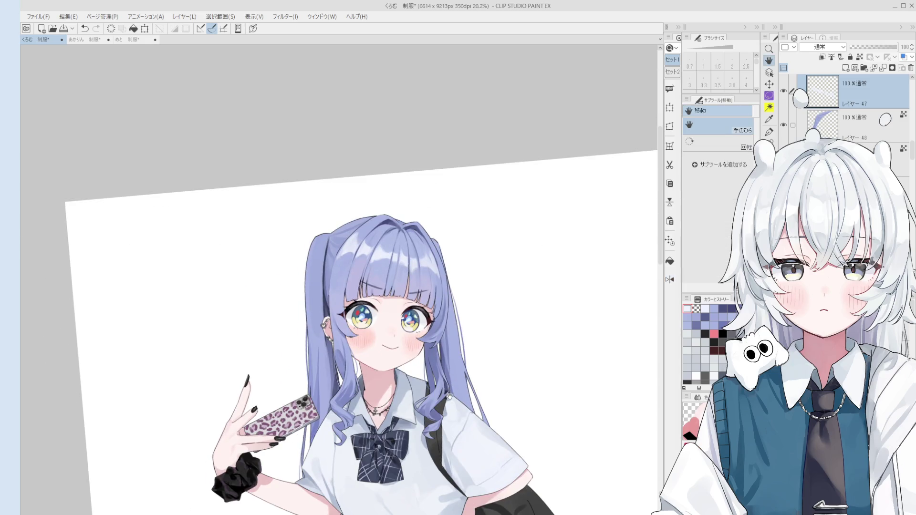
# Tilt the canvas and shrink the blending brush to a fine size.
pyautogui.press('-')
pyautogui.press('-')
pyautogui.scroll(5, 334, 338)
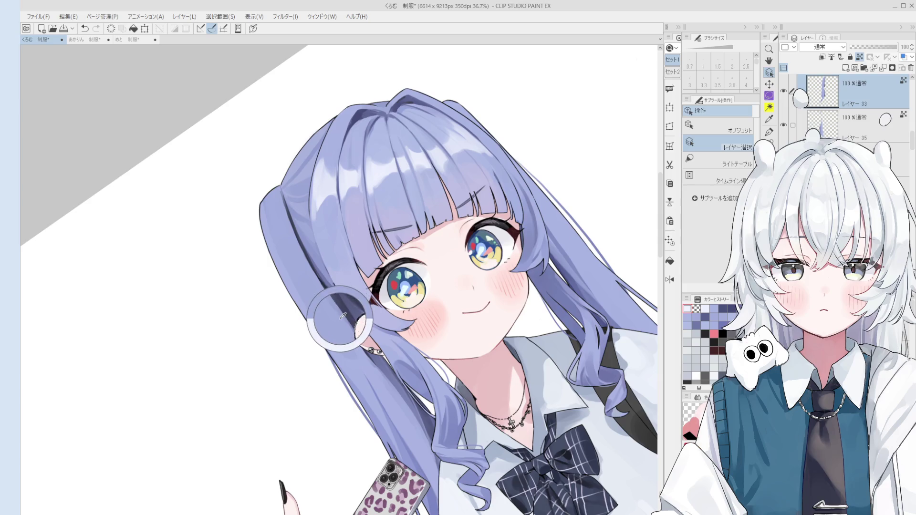
pyautogui.scroll(-1, 334, 337)
pyautogui.scroll(-2, 334, 339)
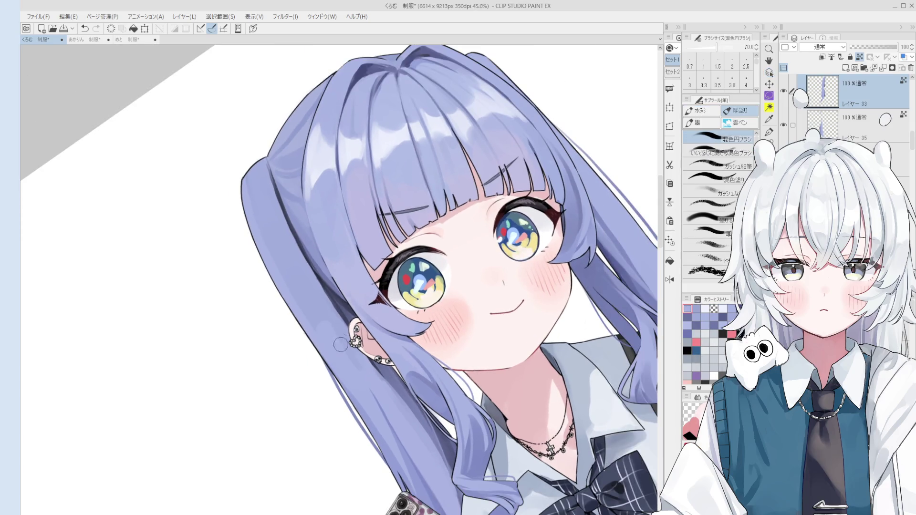
pyautogui.press('[')
pyautogui.press('[')
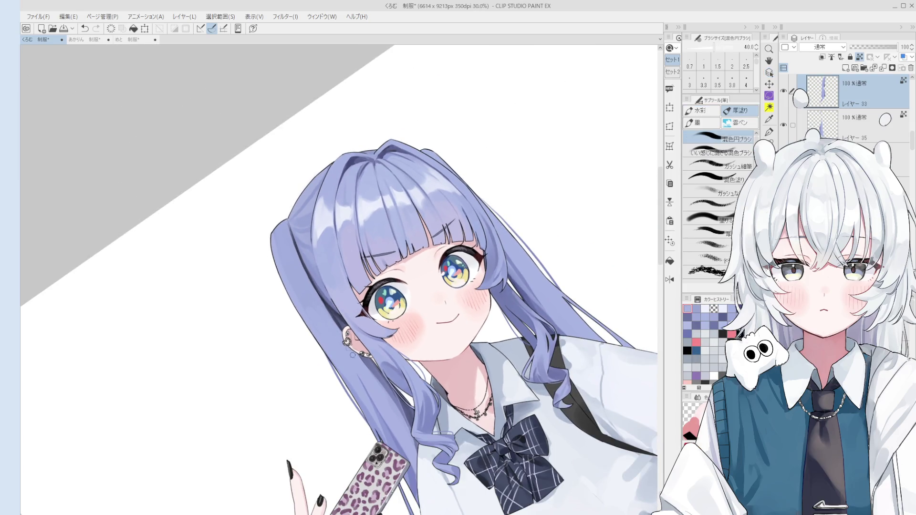
pyautogui.scroll(-1, 375, 374)
pyautogui.scroll(2, 410, 415)
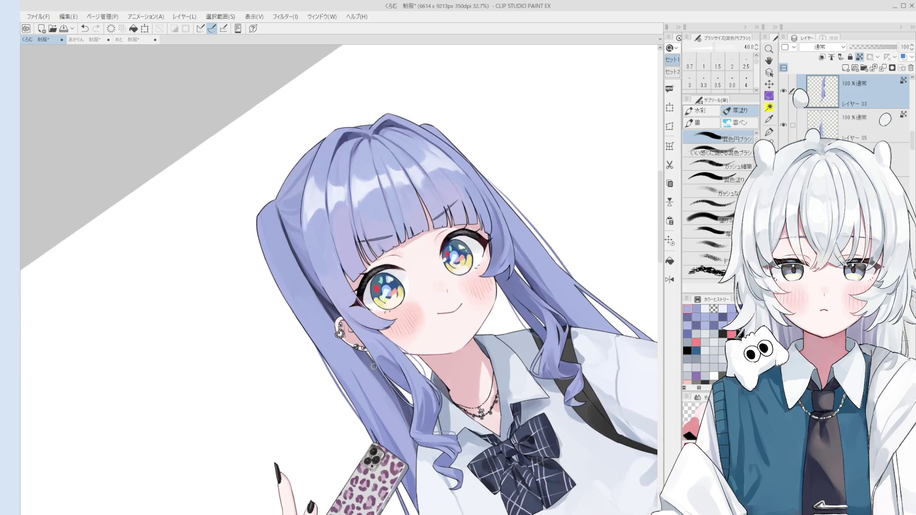
pyautogui.press('[')
pyautogui.press('[')
pyautogui.press('[')
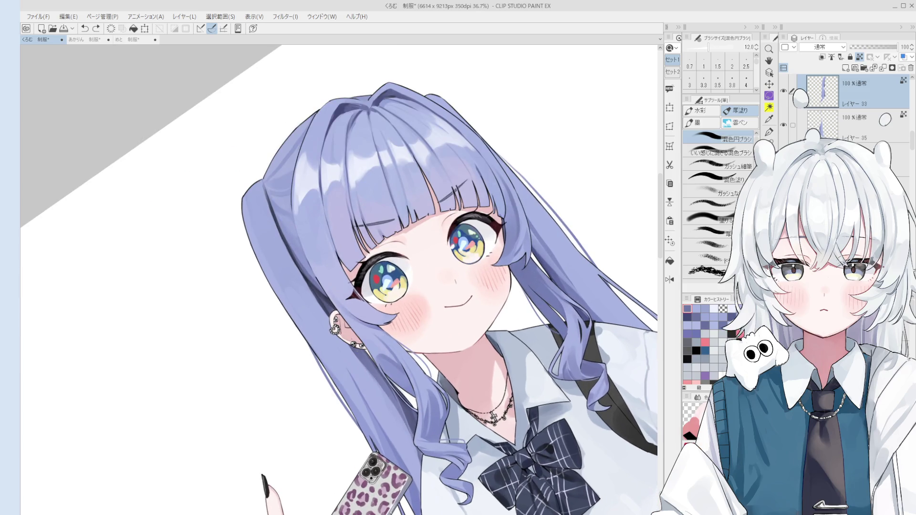
pyautogui.scroll(-2, 382, 419)
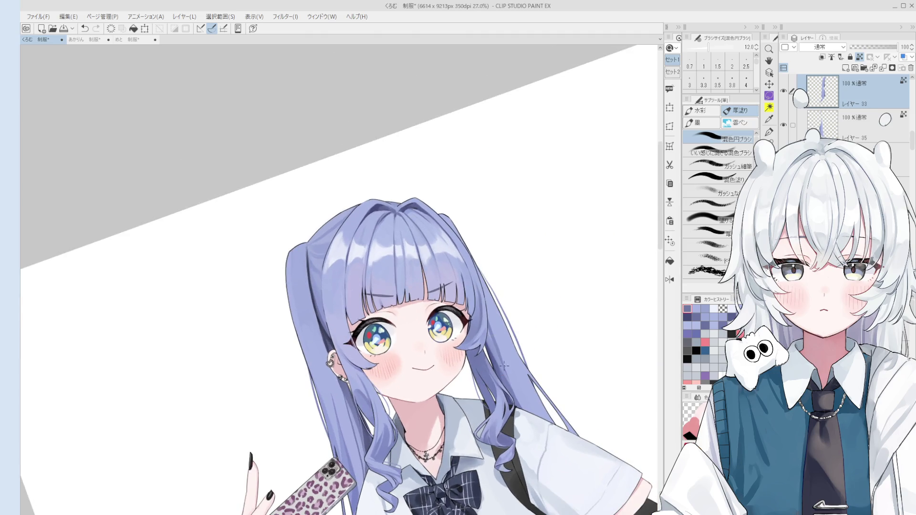
# On the layer below, paint over the stray dark hair line, comparing with undo and redo.
pyautogui.hotkey('alt', '[')
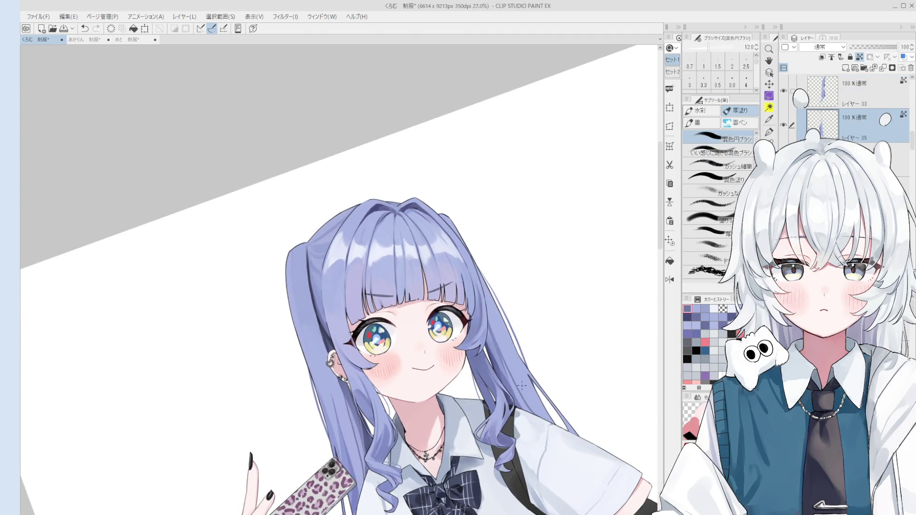
pyautogui.press(']')
pyautogui.scroll(1, 522, 394)
pyautogui.moveTo(491, 327); pyautogui.dragTo(505, 364)
pyautogui.press(']')
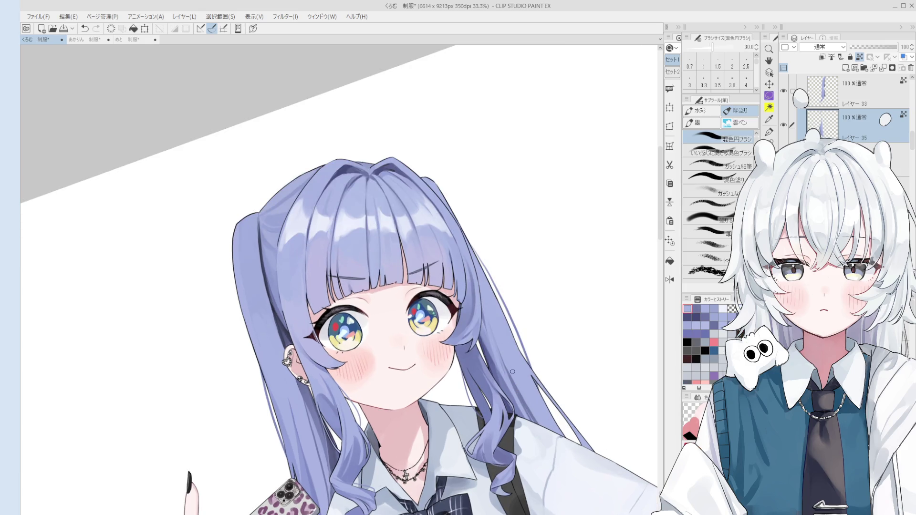
pyautogui.hotkey('ctrl', 'z')
pyautogui.hotkey('ctrl', 'y')
pyautogui.scroll(-1, 539, 432)
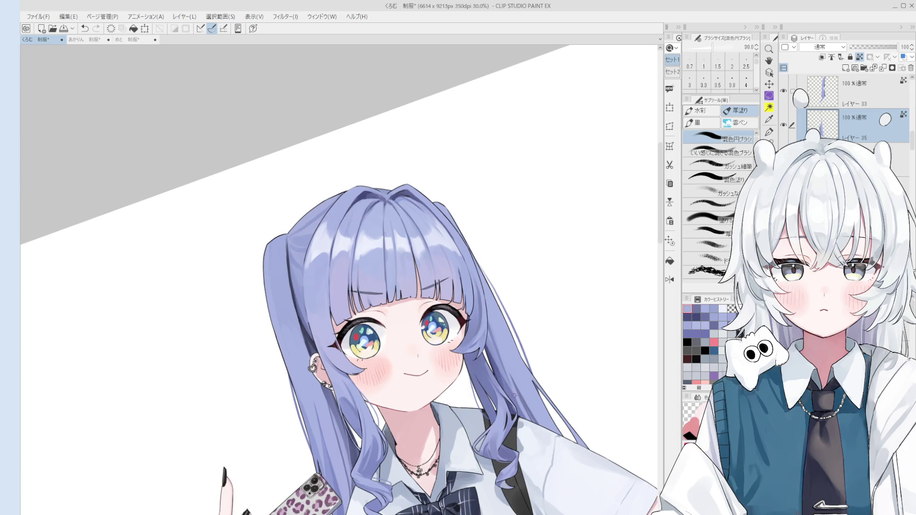
# Pick the hair and right twin-tail layers from the canvas, then level the rotation.
pyautogui.press('o')
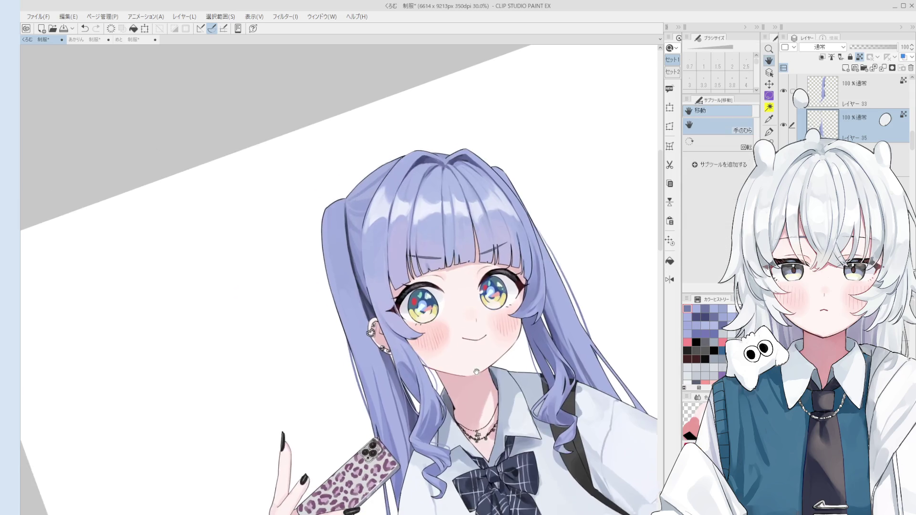
pyautogui.click(342, 250)
pyautogui.press('b')
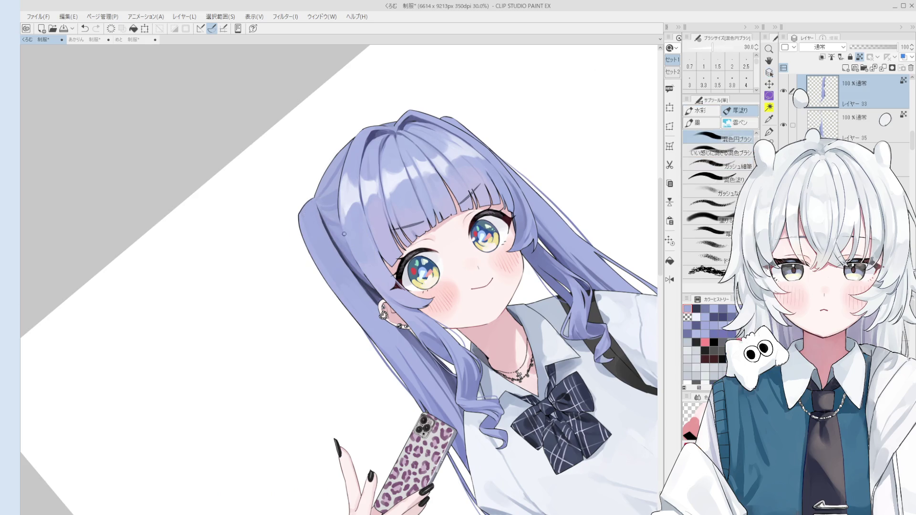
pyautogui.press('^')
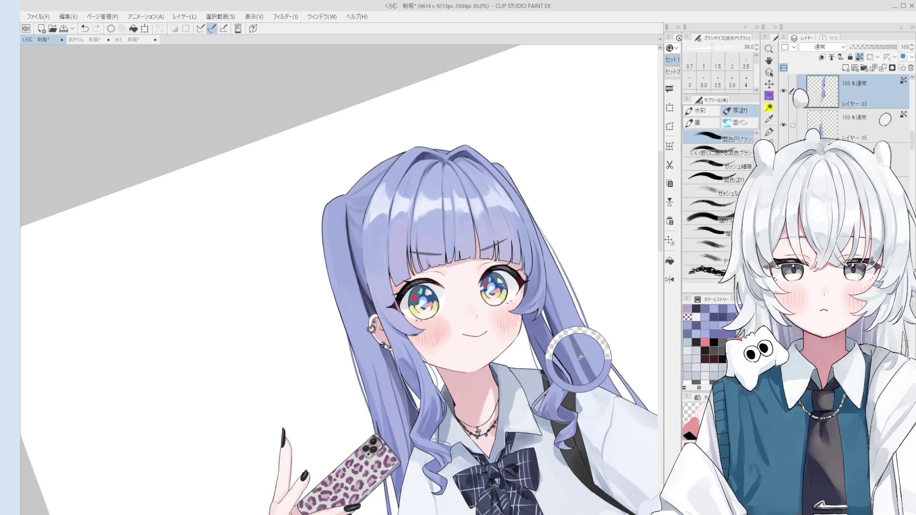
pyautogui.press('o')
pyautogui.click(581, 357)
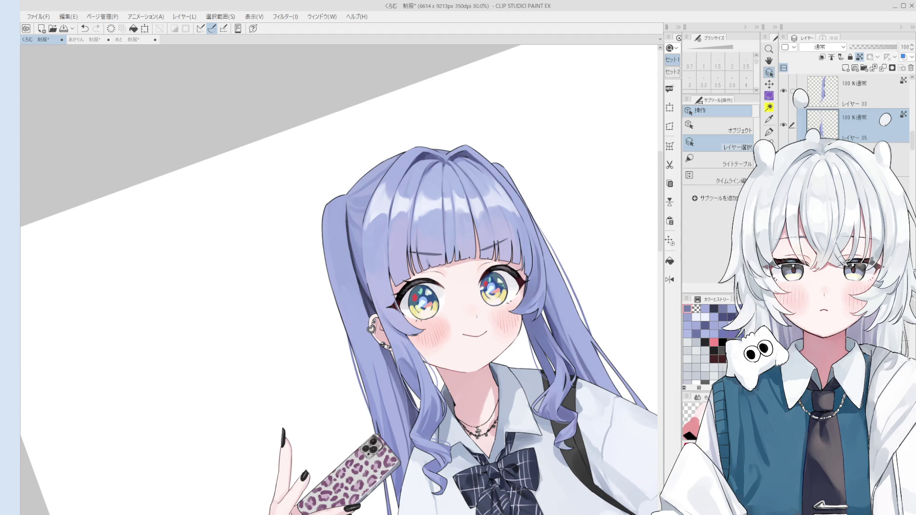
pyautogui.press('-')
# Pan and zoom in to about 60% on the face and shirt collar with rotation reset.
pyautogui.press('h')
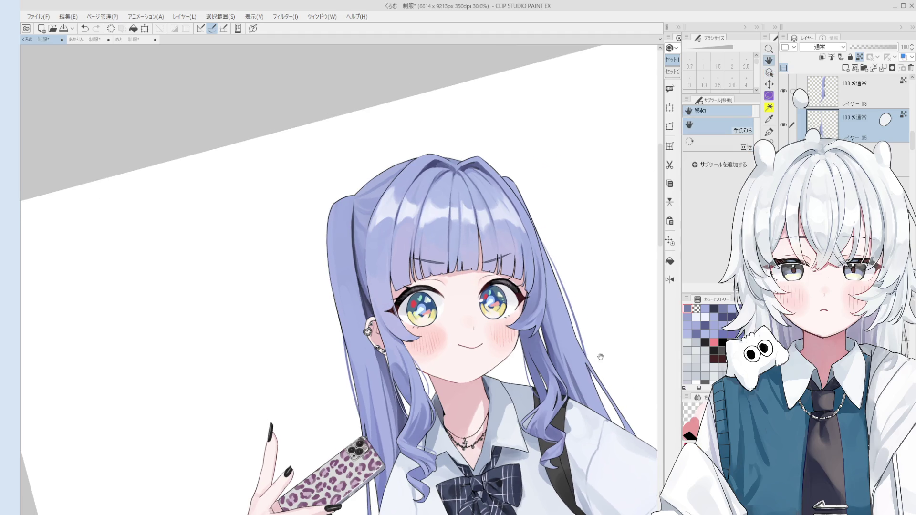
pyautogui.moveTo(600, 352); pyautogui.dragTo(603, 303)
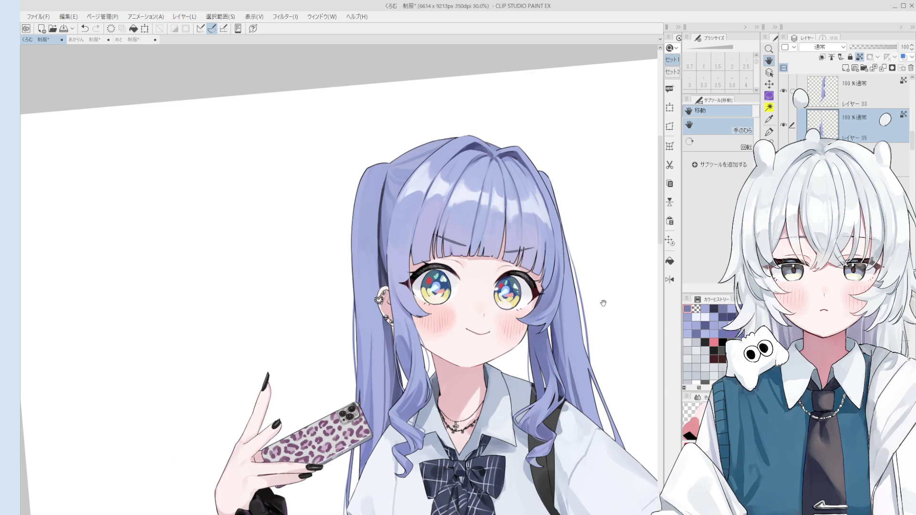
pyautogui.scroll(3, 539, 408)
pyautogui.press('b')
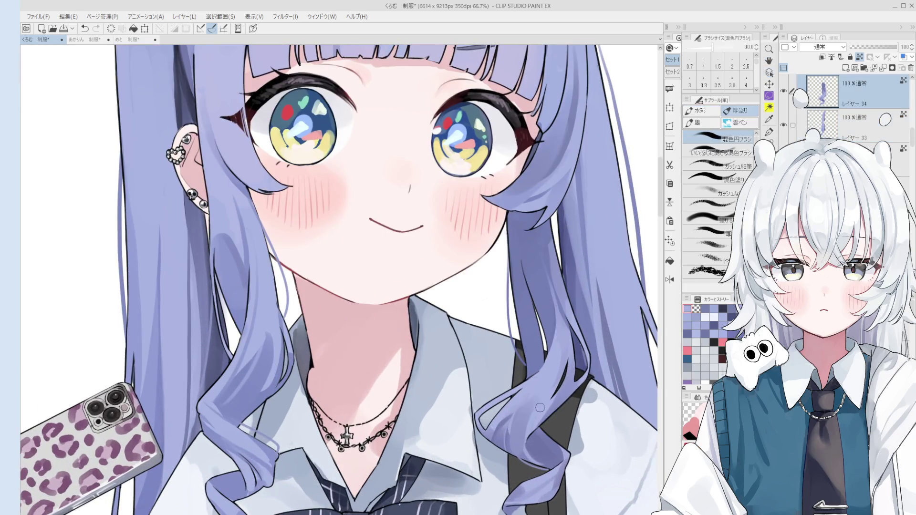
pyautogui.scroll(-1, 531, 443)
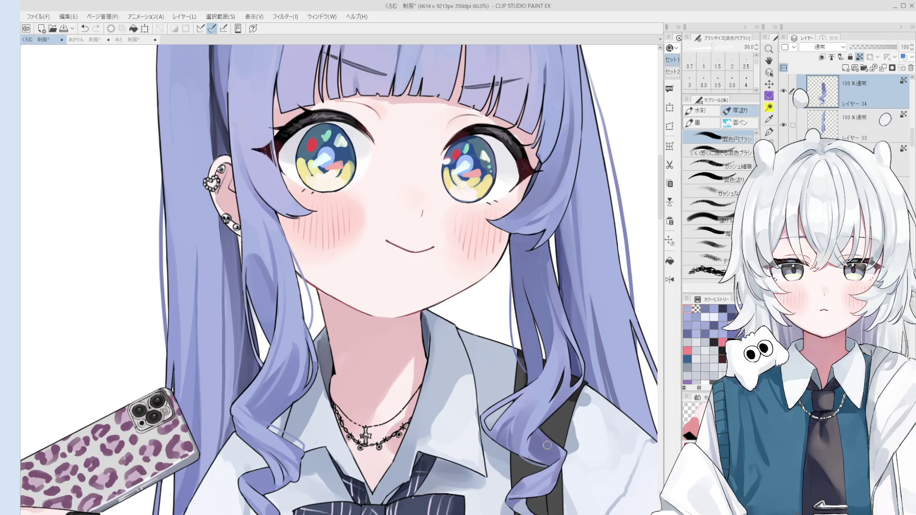
# Undo and redo the last hair stroke to compare the result.
pyautogui.hotkey('ctrl', 'z')
pyautogui.hotkey('ctrl', 'y')
pyautogui.scroll(-1, 535, 444)
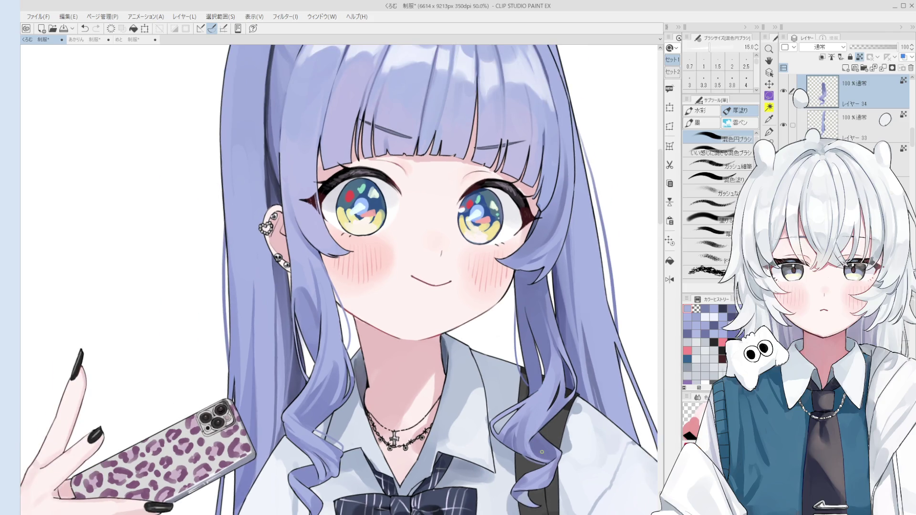
pyautogui.scroll(-1, 542, 452)
pyautogui.scroll(2, 542, 453)
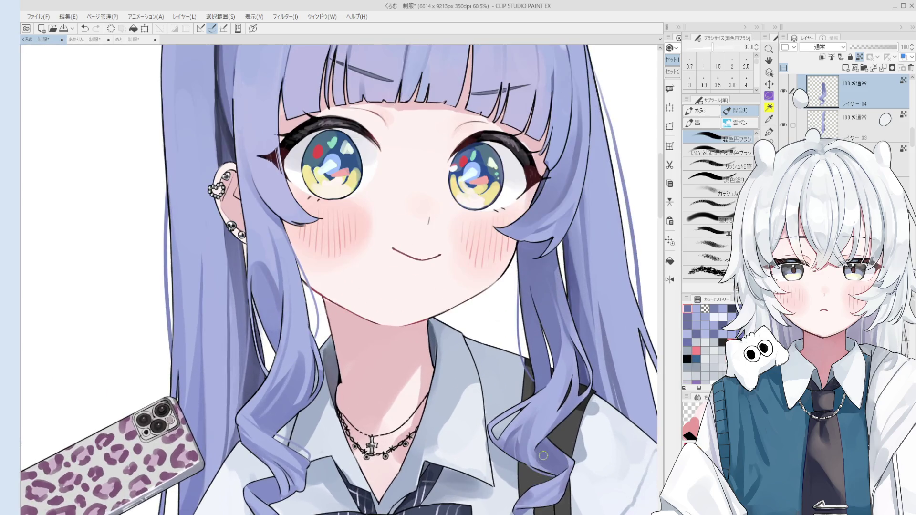
# Dab dark paint onto the bag strap near her shoulder with a slightly smaller brush.
pyautogui.scroll(-1, 543, 453)
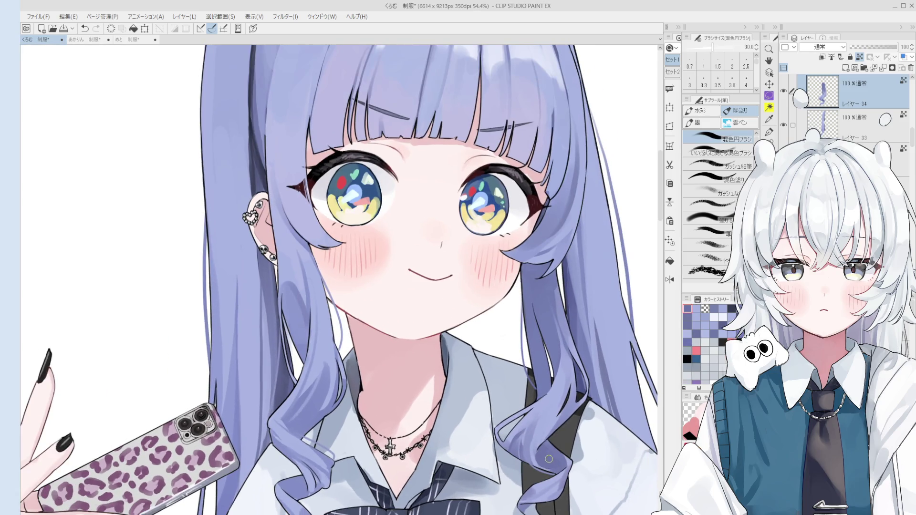
pyautogui.click(543, 426)
pyautogui.press('[')
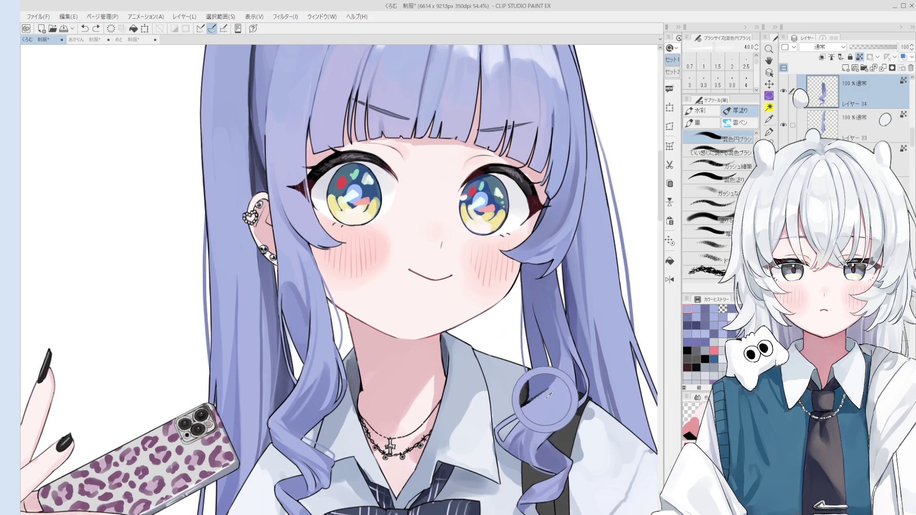
pyautogui.click(548, 395)
pyautogui.scroll(-1, 545, 415)
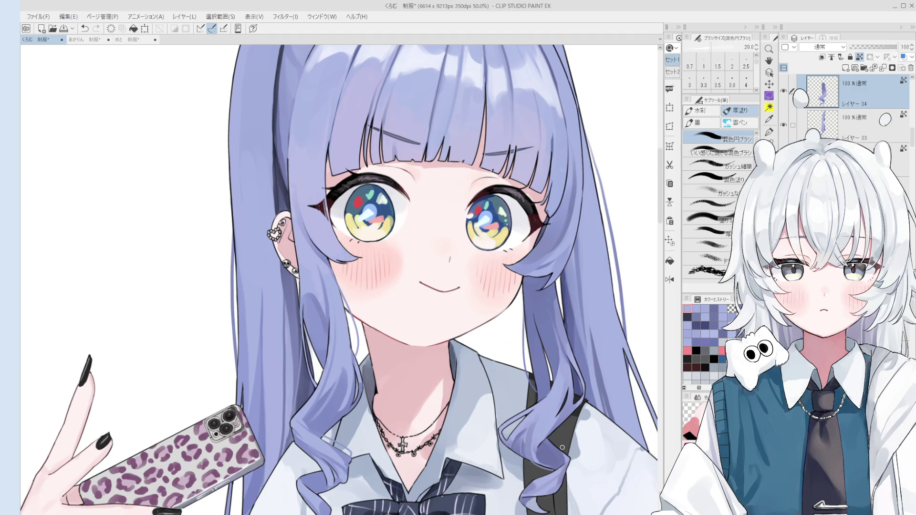
pyautogui.press('o')
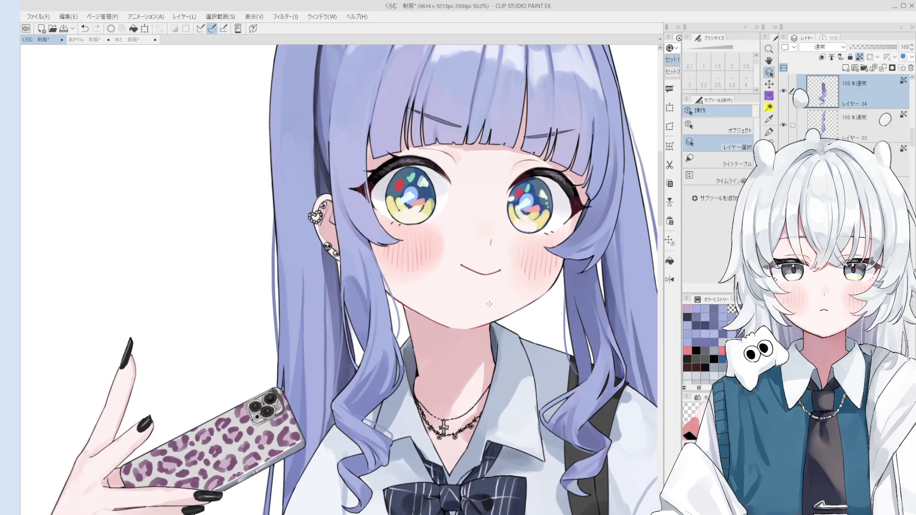
pyautogui.scroll(-1, 489, 304)
pyautogui.click(480, 334)
pyautogui.press('b')
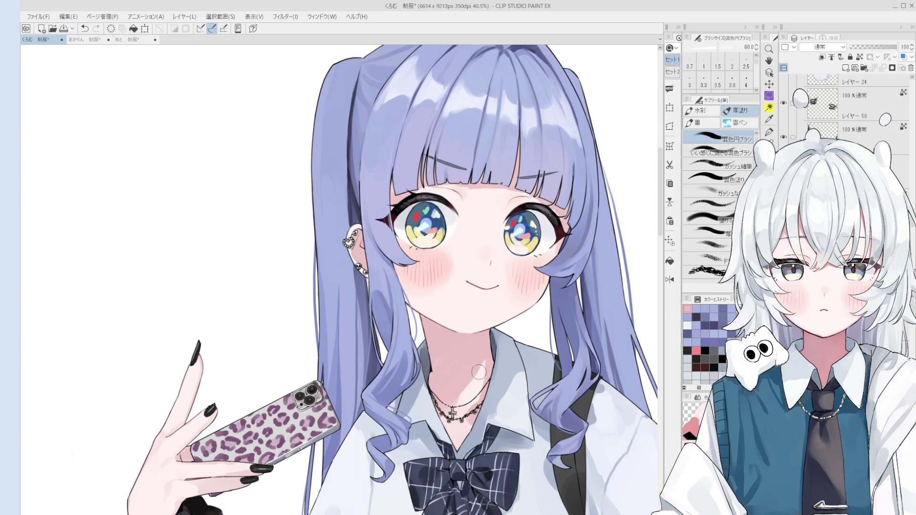
pyautogui.moveTo(516, 330); pyautogui.dragTo(501, 357)
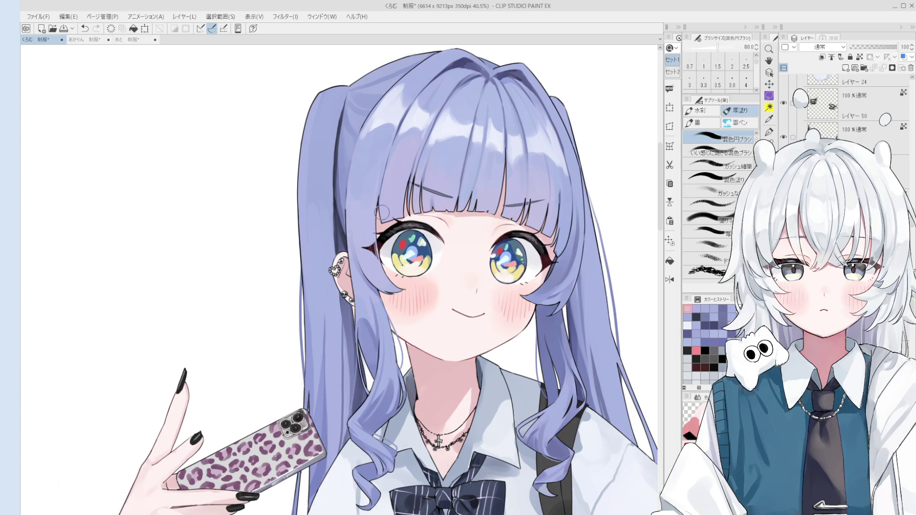
pyautogui.press('-')
pyautogui.press('-')
pyautogui.press('h')
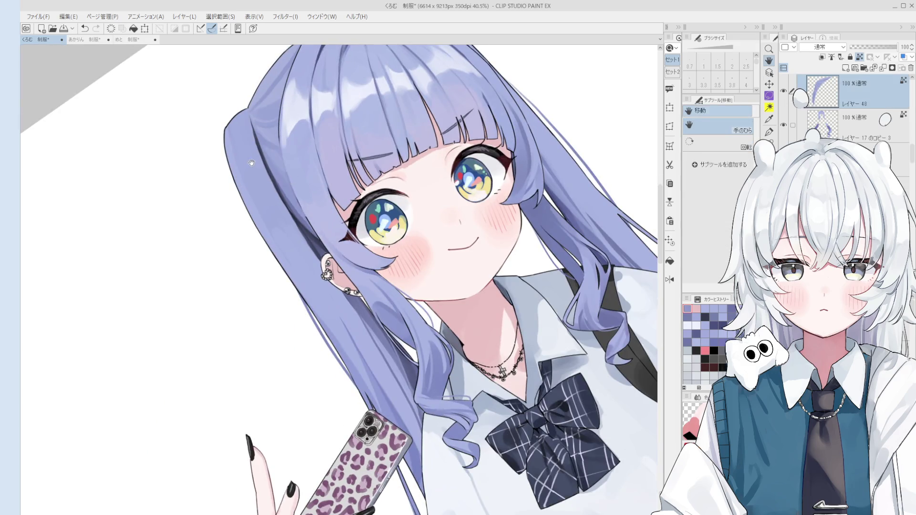
# Pan and zoom out to 20.2% over the whole figure, then straighten the canvas rotation.
pyautogui.moveTo(263, 182); pyautogui.dragTo(313, 206)
pyautogui.press('b')
pyautogui.press('[')
pyautogui.press('[')
pyautogui.hotkey('ctrl', '-')
pyautogui.press('[')
pyautogui.press('[')
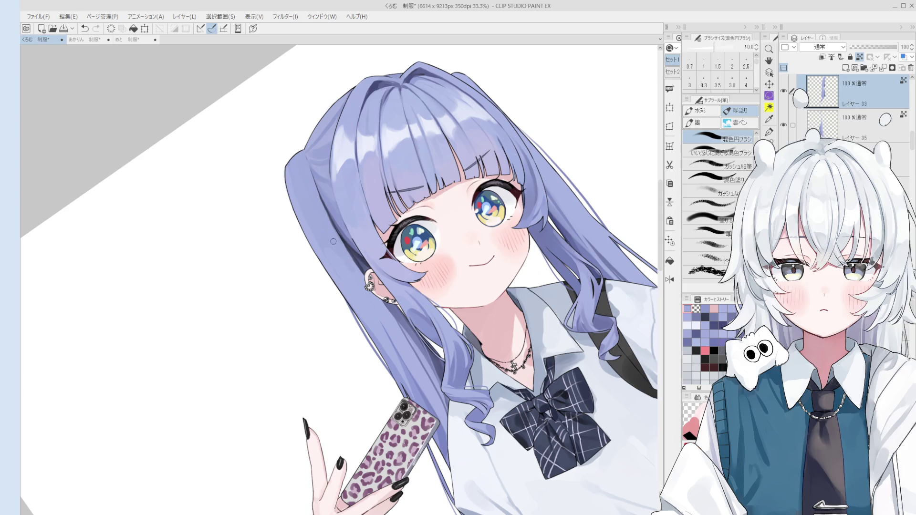
pyautogui.press(']')
pyautogui.press(']')
pyautogui.press(']')
pyautogui.hotkey('ctrl', '-')
pyautogui.press(']')
pyautogui.press(']')
pyautogui.press(']')
pyautogui.hotkey('ctrl', '-')
pyautogui.hotkey('ctrl', '-')
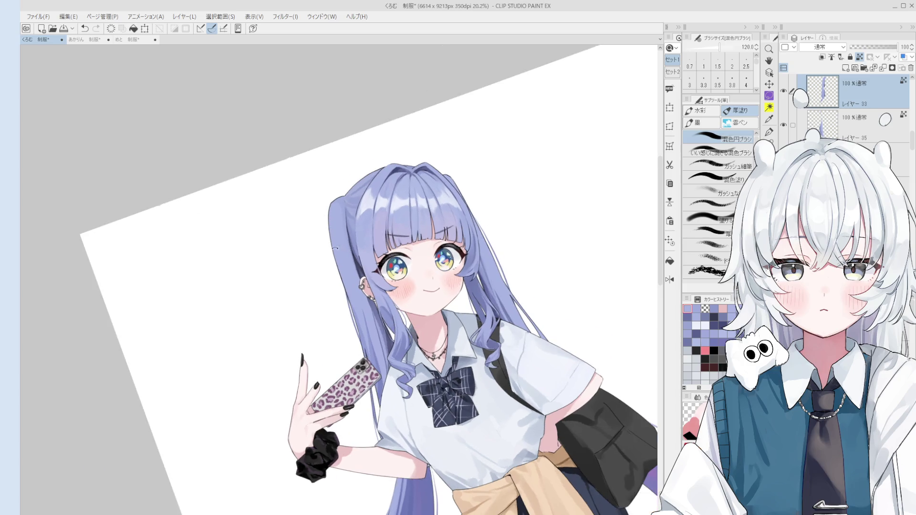
pyautogui.press('^')
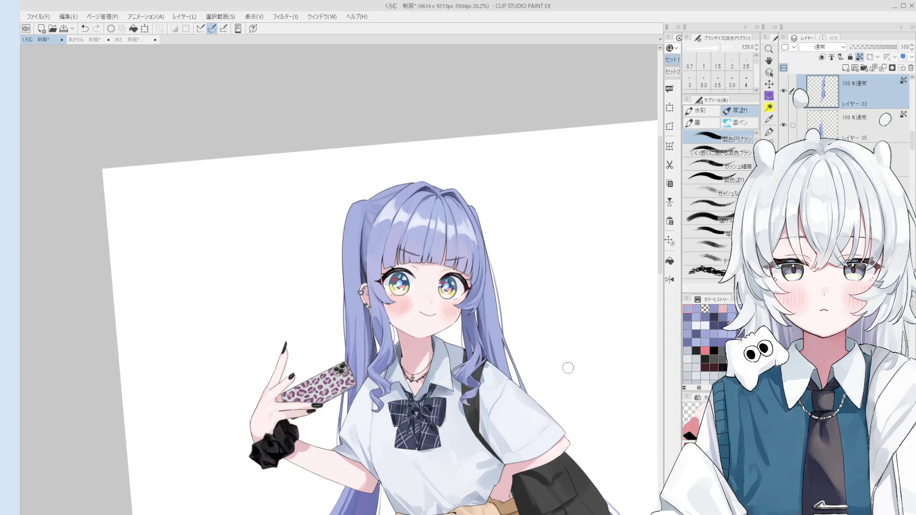
# On the hair line layer, draw short strand lines on the twin-tail with the G-pen at size 6.
pyautogui.press('o')
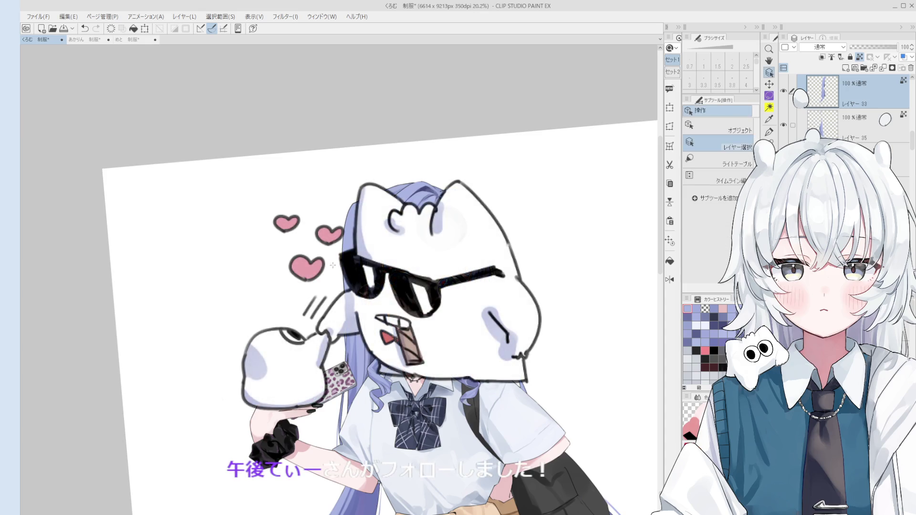
pyautogui.scroll(4, 332, 265)
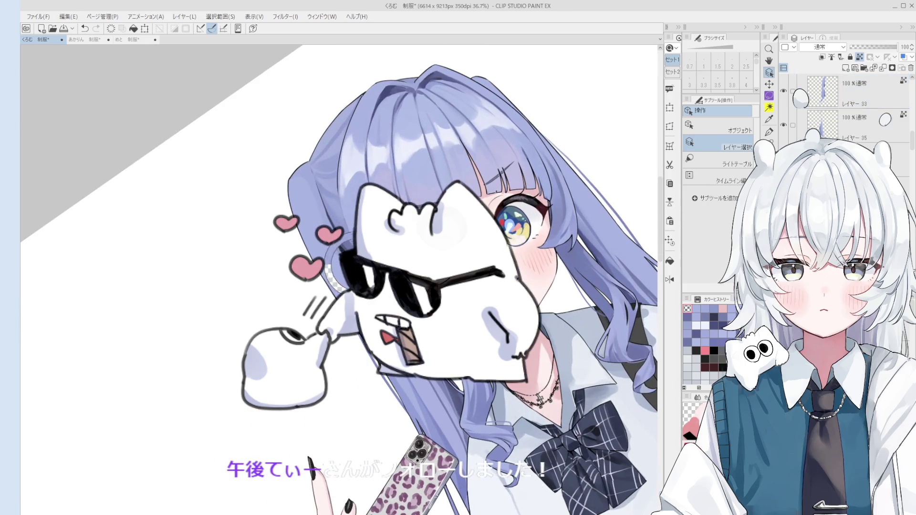
pyautogui.click(337, 267)
pyautogui.press('p')
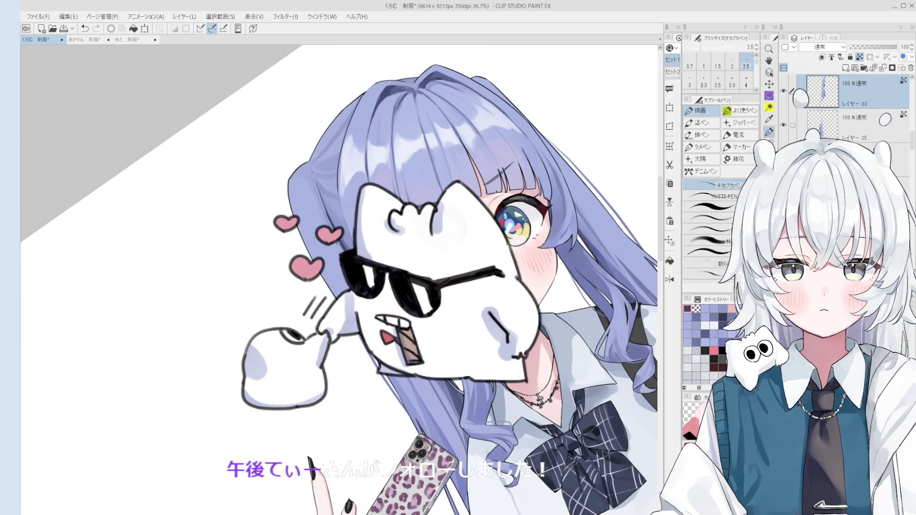
pyautogui.press(']')
pyautogui.press(']')
pyautogui.press(']')
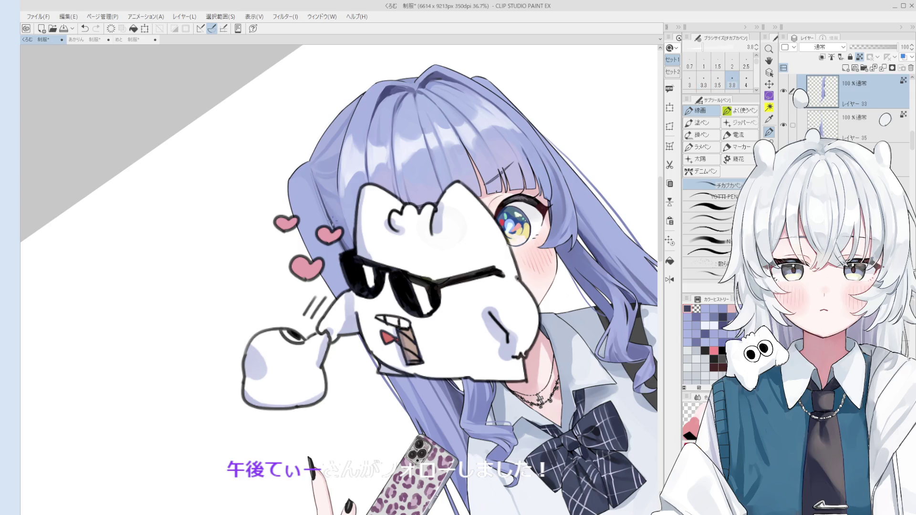
pyautogui.press(']')
pyautogui.press(']')
pyautogui.press(']')
pyautogui.moveTo(324, 179); pyautogui.dragTo(316, 214)
# Rotate the canvas back to nearly level and save the illustration with Ctrl+S.
pyautogui.press('^')
pyautogui.press('-')
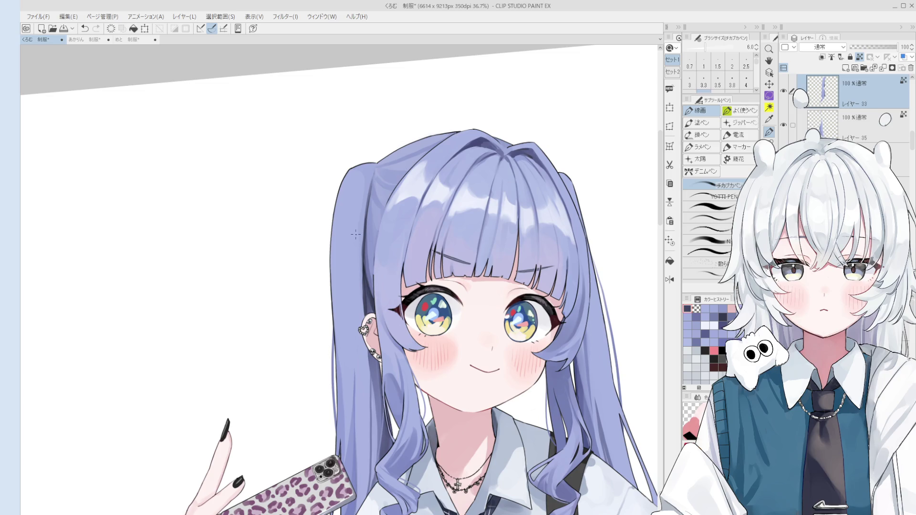
pyautogui.hotkey('ctrl', 's')
pyautogui.click(356, 234)
# Sample the lavender hair colour, set the blending brush to size 12, and frame the upper body.
pyautogui.press('-')
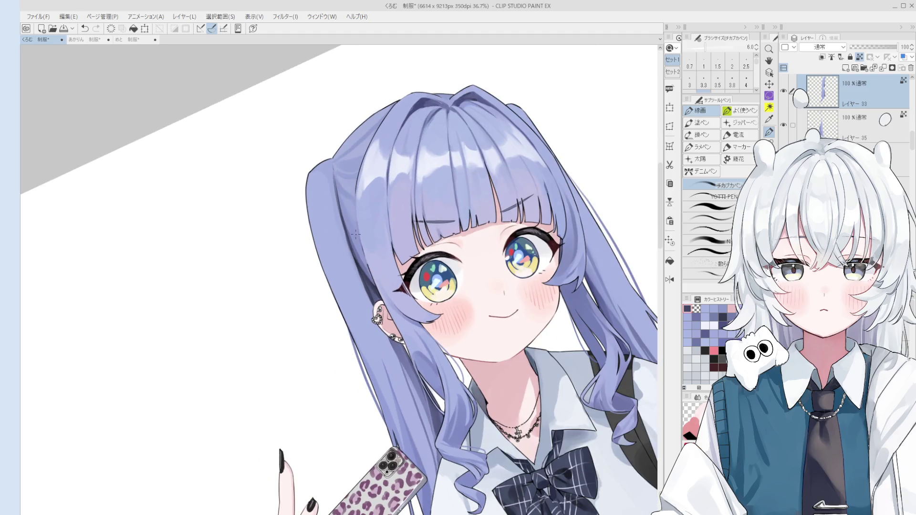
pyautogui.press('^')
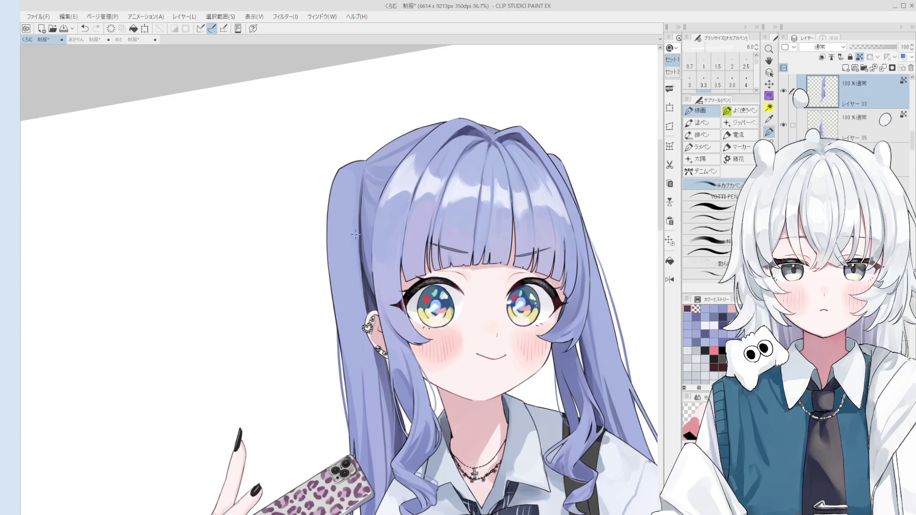
pyautogui.press('-')
pyautogui.press('o')
pyautogui.keyDown('alt'); pyautogui.click(336, 228); pyautogui.keyUp('alt')
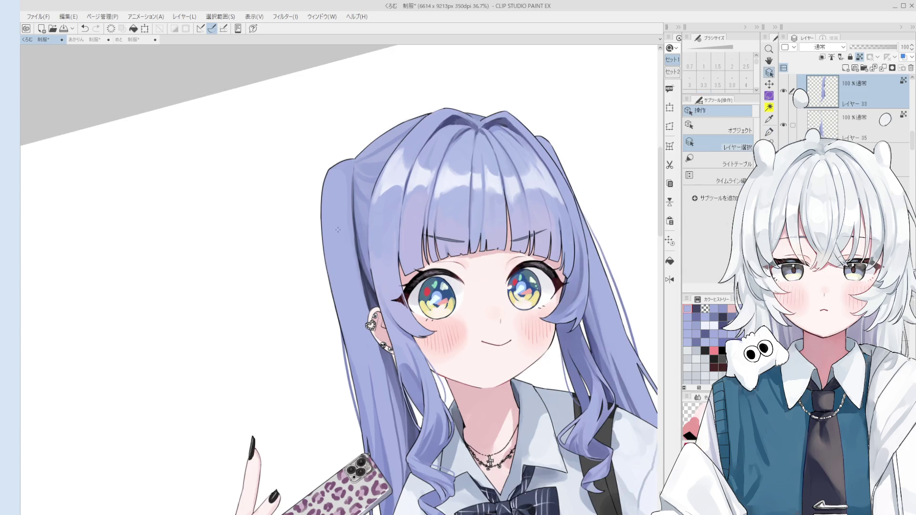
pyautogui.press('b')
pyautogui.press('[')
pyautogui.press('[')
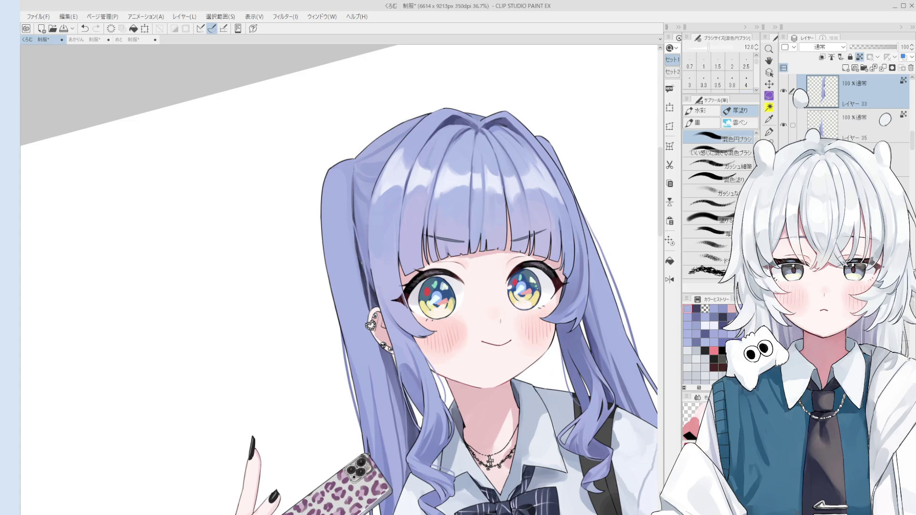
pyautogui.scroll(-2, 580, 316)
pyautogui.moveTo(587, 262); pyautogui.dragTo(580, 316)
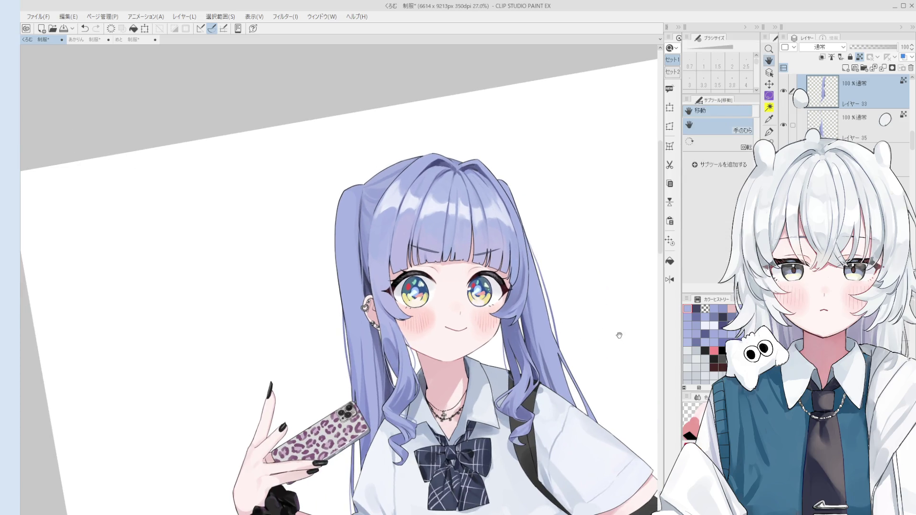
pyautogui.moveTo(618, 354); pyautogui.dragTo(628, 343)
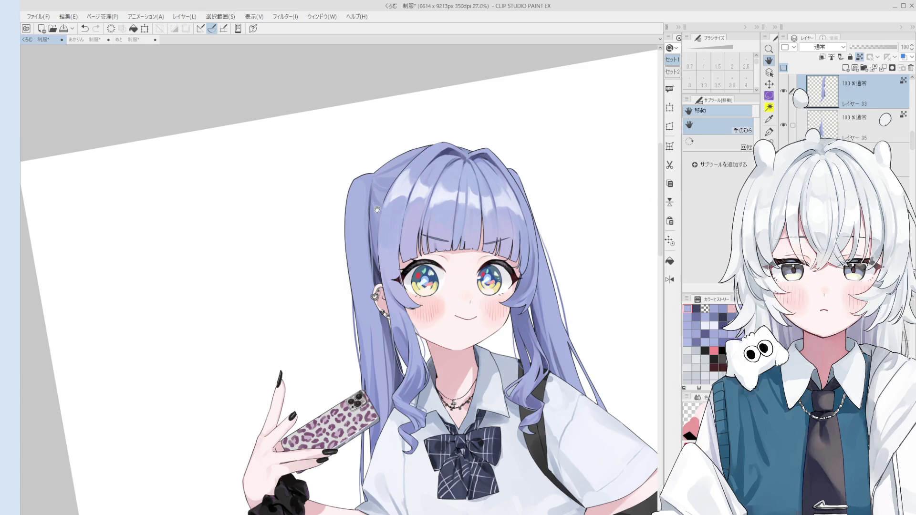
pyautogui.scroll(3, 347, 200)
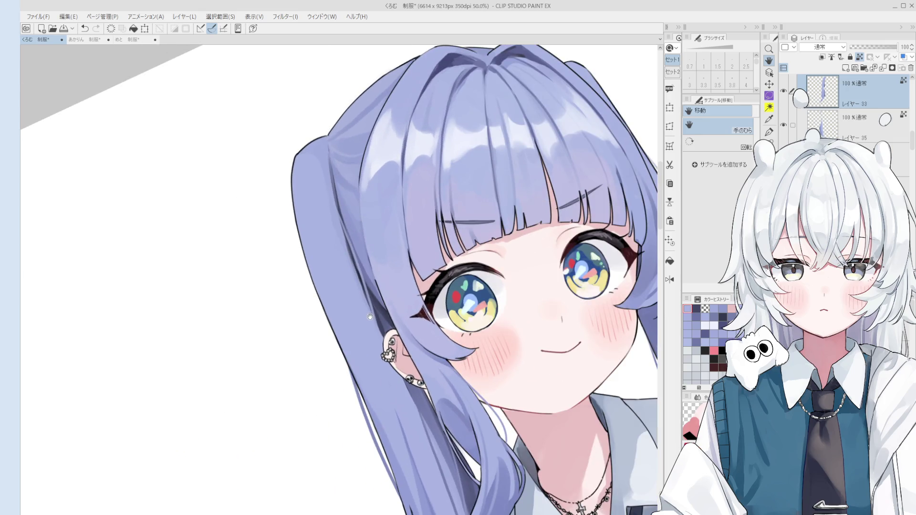
pyautogui.press('o')
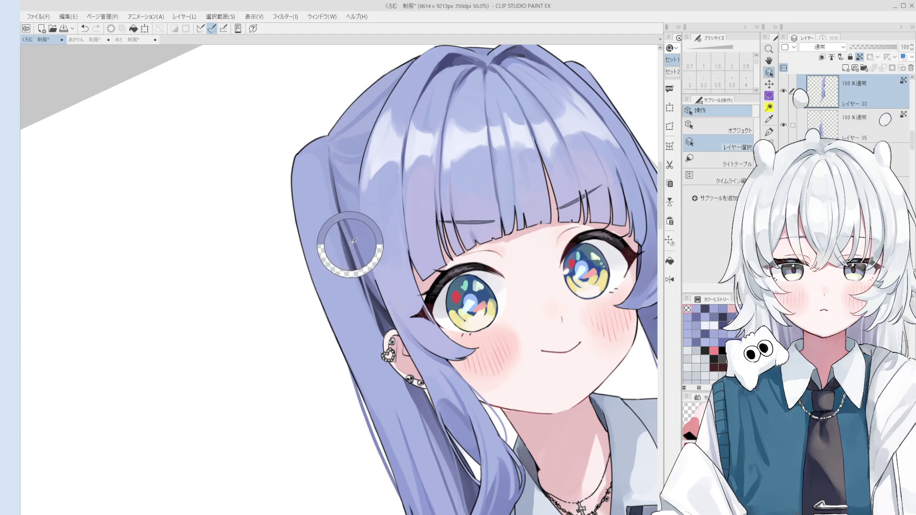
pyautogui.scroll(-5, 350, 237)
pyautogui.moveTo(468, 400); pyautogui.dragTo(483, 304)
pyautogui.press('b')
pyautogui.scroll(1, 483, 304)
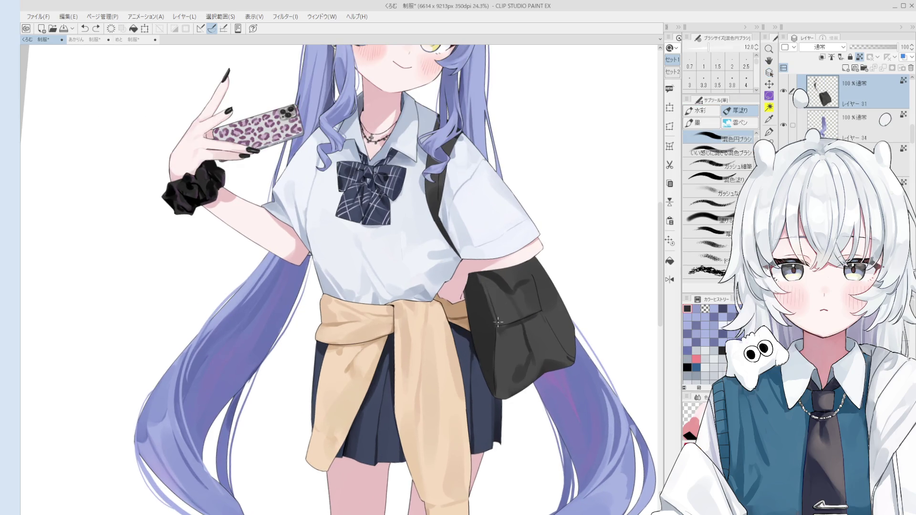
# Tilt the view slightly counter-clockwise and undo, then redo, the last stroke.
pyautogui.scroll(1, 496, 322)
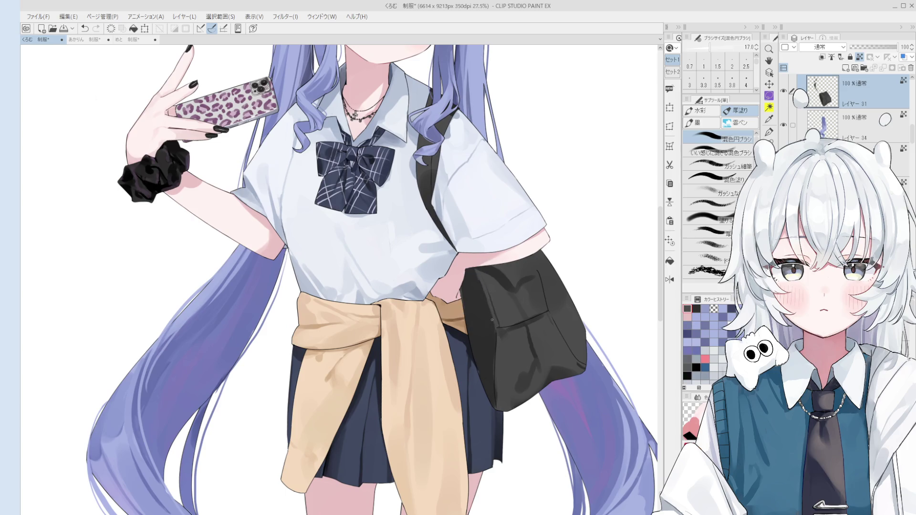
pyautogui.moveTo(498, 324); pyautogui.dragTo(501, 310)
pyautogui.hotkey('ctrl', 'z')
pyautogui.hotkey('ctrl', 'y')
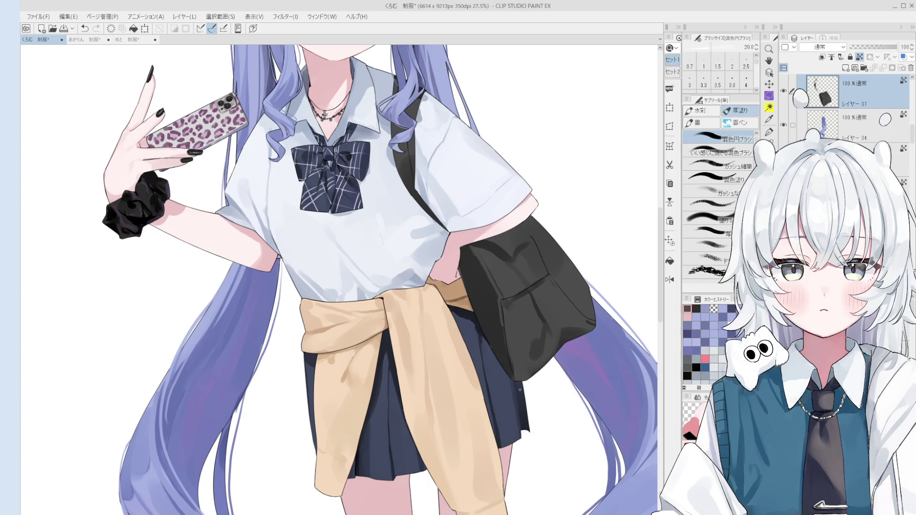
# Paint two lighter shading strokes on the black bag at brush size 50, then return to 17.
pyautogui.scroll(5, 497, 321)
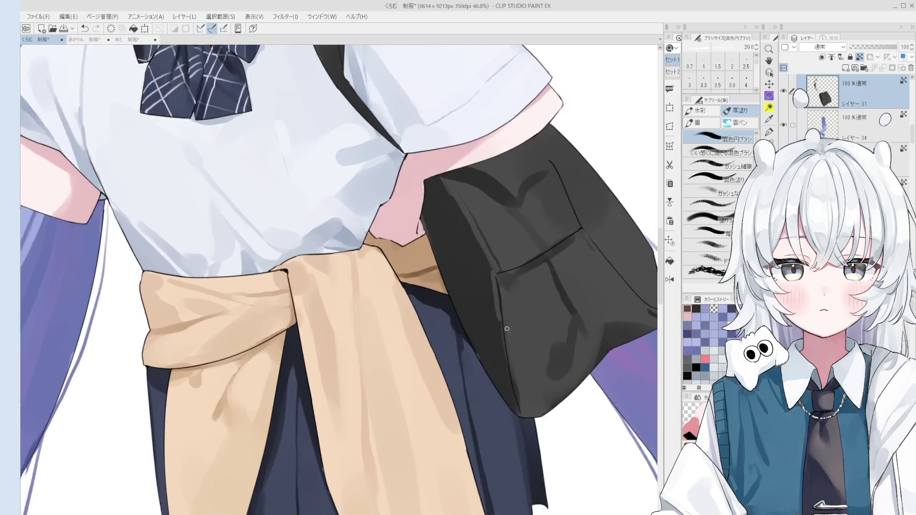
pyautogui.press(']')
pyautogui.press(']')
pyautogui.press(']')
pyautogui.moveTo(496, 253); pyautogui.dragTo(544, 339)
pyautogui.scroll(-1, 511, 248)
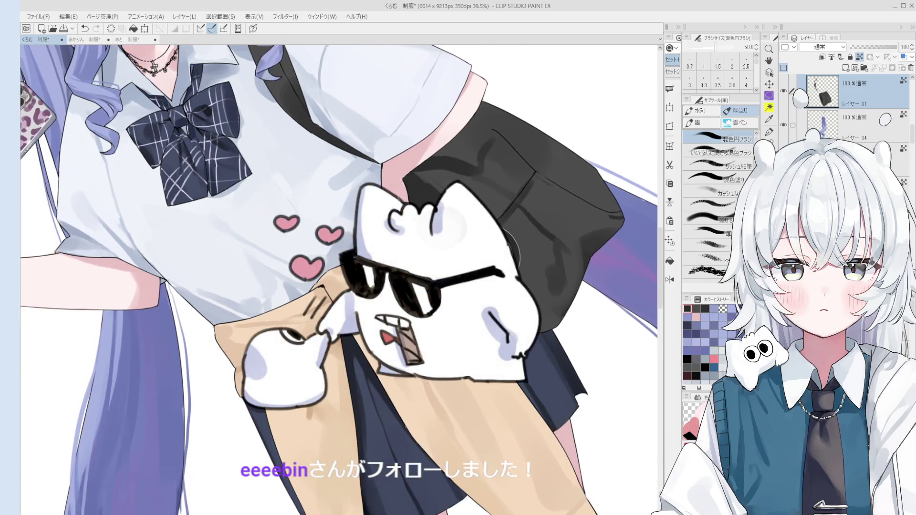
pyautogui.moveTo(520, 277); pyautogui.dragTo(535, 329)
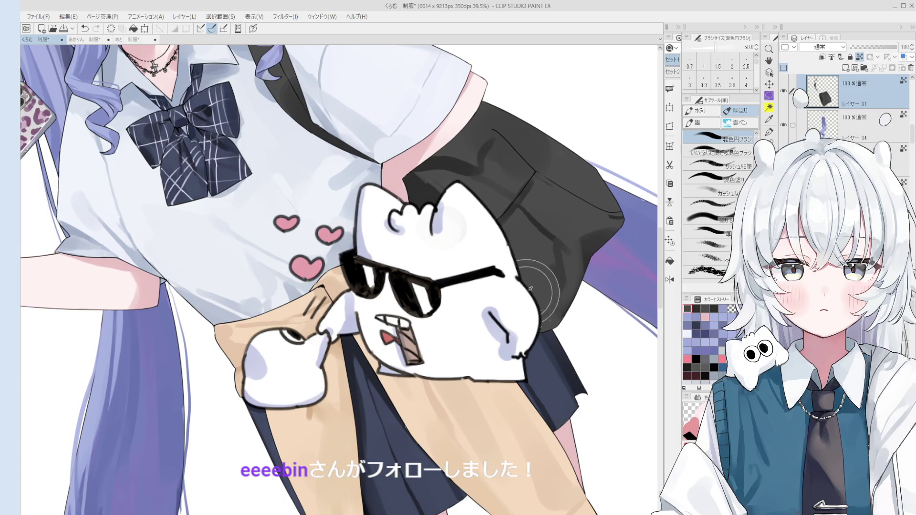
pyautogui.scroll(1, 525, 286)
pyautogui.press('[')
pyautogui.press('[')
pyautogui.press('[')
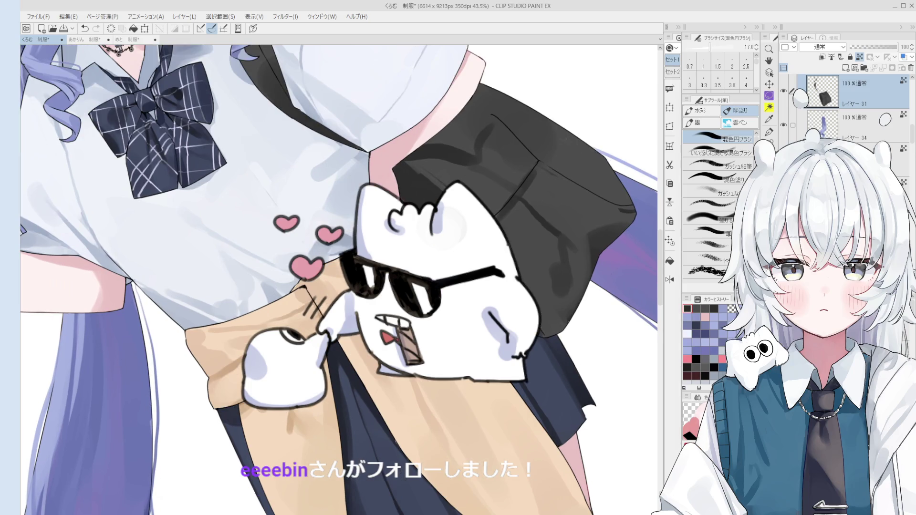
# Rotate the view clockwise, do eraser touch-ups, and zoom out to show the whole torso.
pyautogui.scroll(1, 509, 263)
pyautogui.press('^')
pyautogui.press('e')
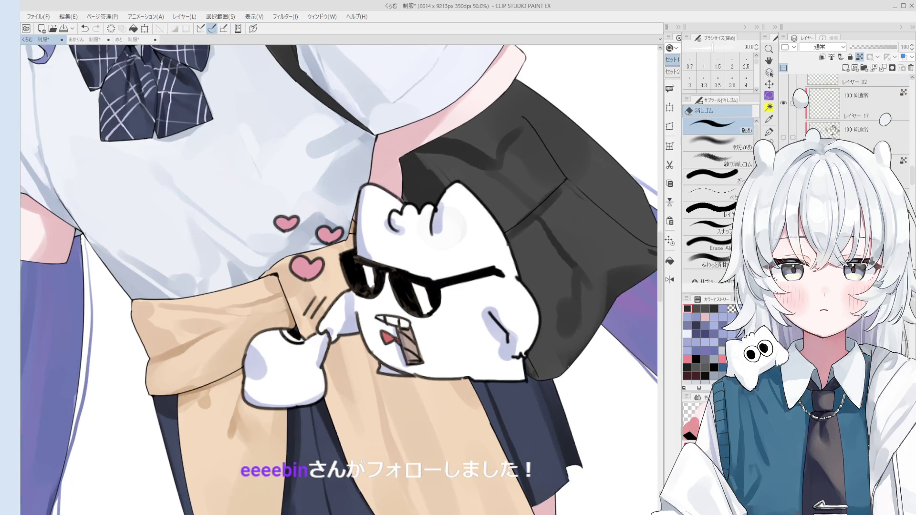
pyautogui.press('b')
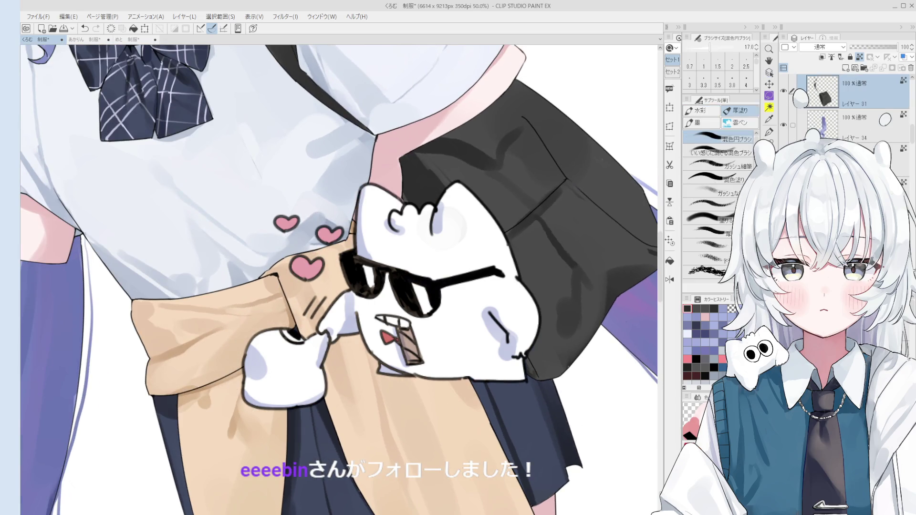
pyautogui.press('e')
pyautogui.press('b')
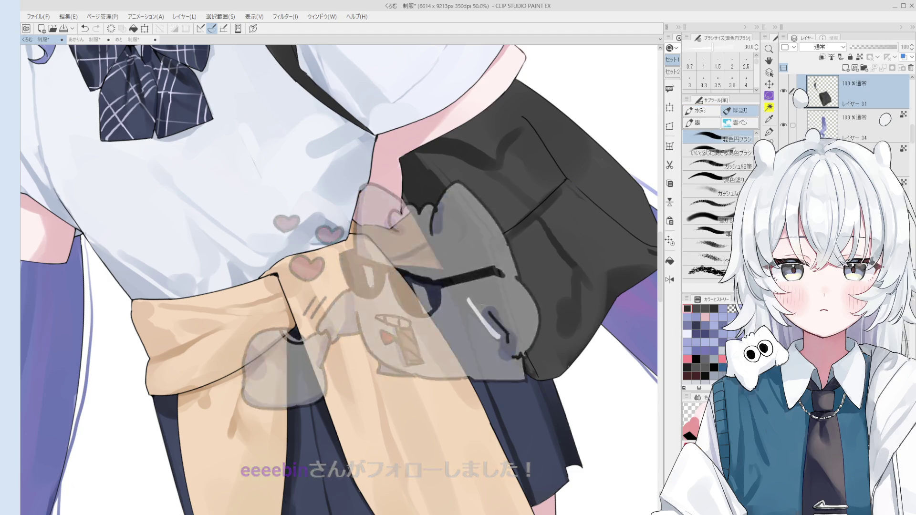
pyautogui.press('h')
pyautogui.scroll(-3, 493, 333)
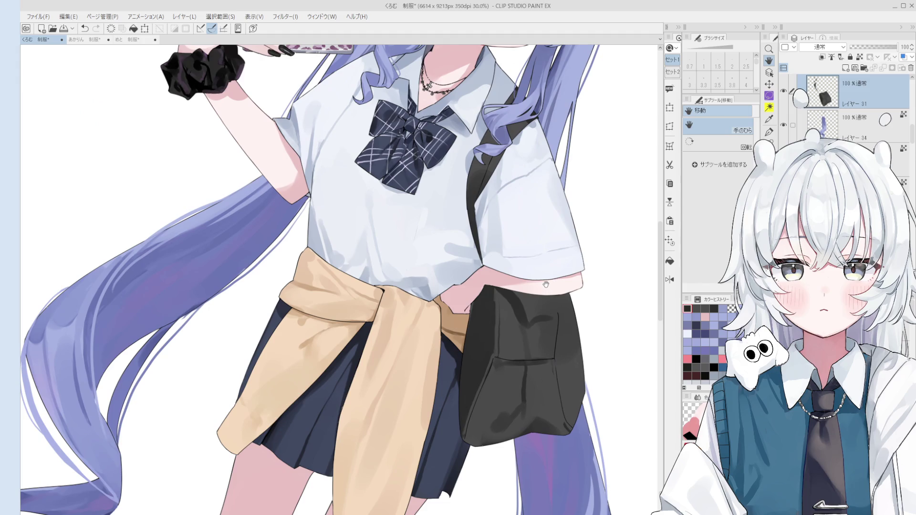
pyautogui.scroll(4, 546, 285)
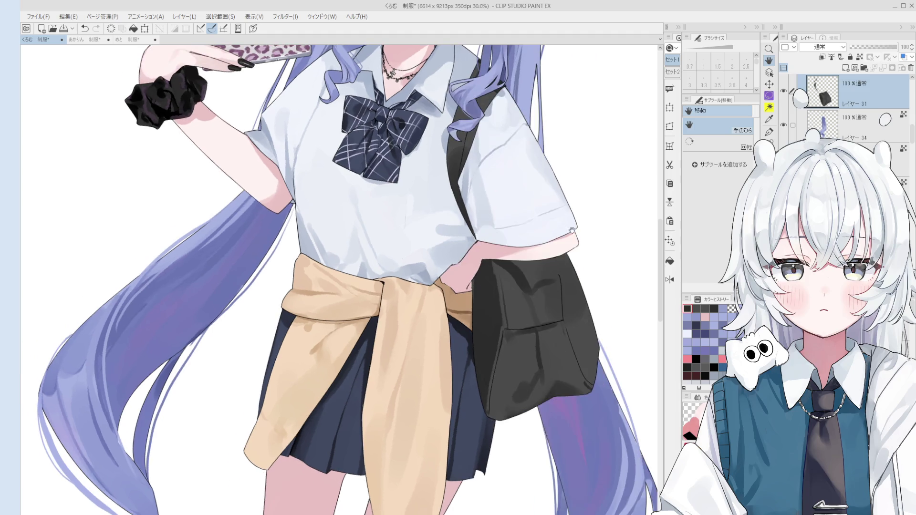
pyautogui.press('o')
pyautogui.press('b')
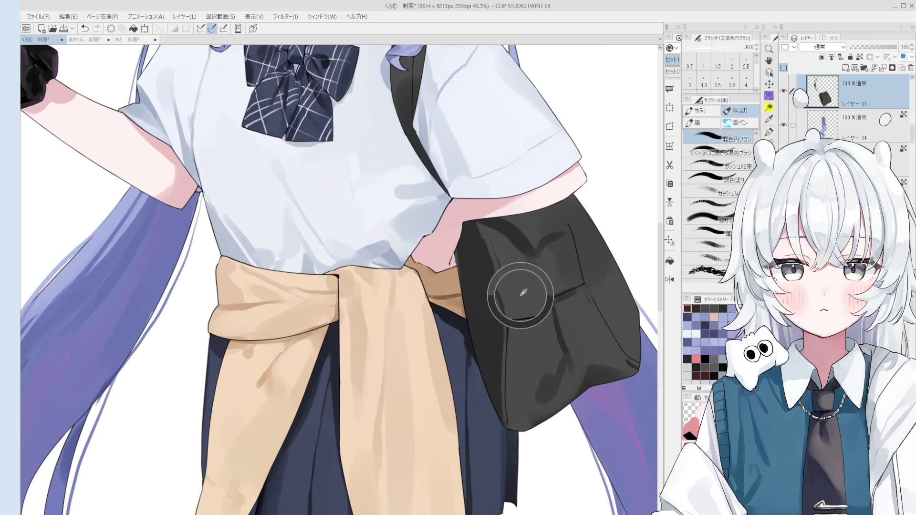
# Sample several bag shades while resizing the brush to 20, 10 and 15.
pyautogui.keyDown('alt'); pyautogui.click(509, 225); pyautogui.keyUp('alt')
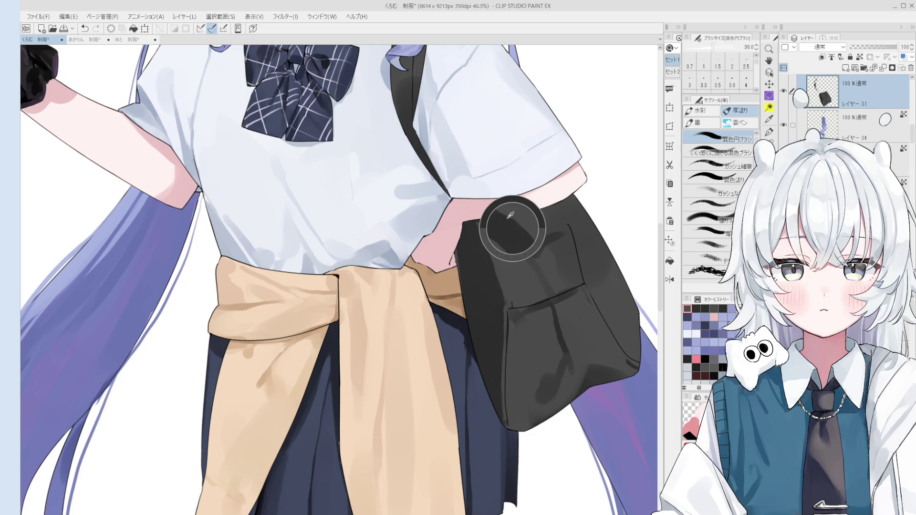
pyautogui.keyDown('alt'); pyautogui.click(496, 247); pyautogui.keyUp('alt')
pyautogui.press('[')
pyautogui.keyDown('alt'); pyautogui.click(501, 225); pyautogui.keyUp('alt')
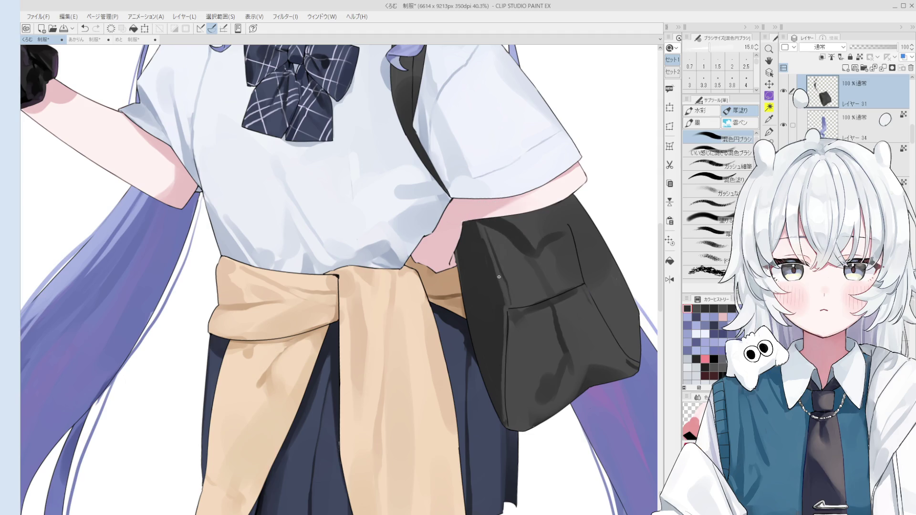
pyautogui.keyDown('alt'); pyautogui.click(509, 292); pyautogui.keyUp('alt')
pyautogui.press('[')
pyautogui.keyDown('alt'); pyautogui.click(498, 263); pyautogui.keyUp('alt')
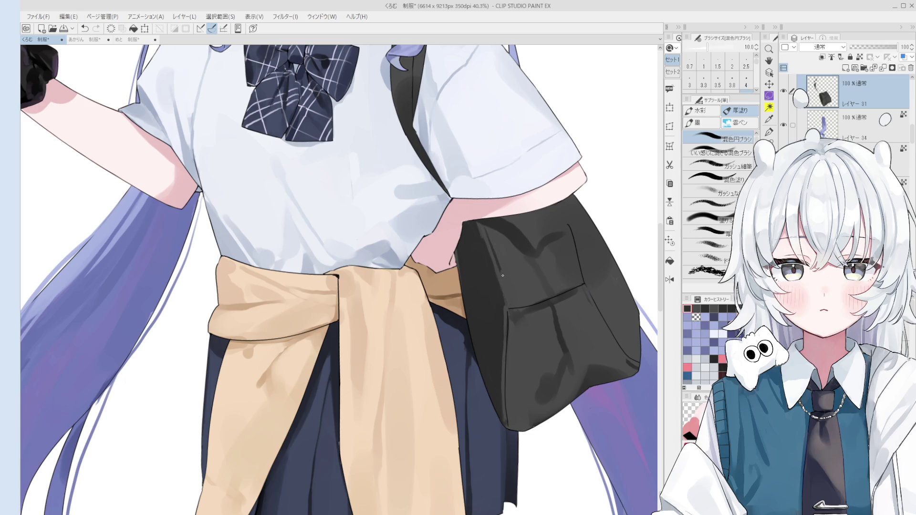
pyautogui.press(']')
pyautogui.keyDown('alt'); pyautogui.click(502, 257); pyautogui.keyUp('alt')
# Sample colours on the bag flap, undo a stray mark, and enlarge the brush to 80.
pyautogui.scroll(-5, 505, 302)
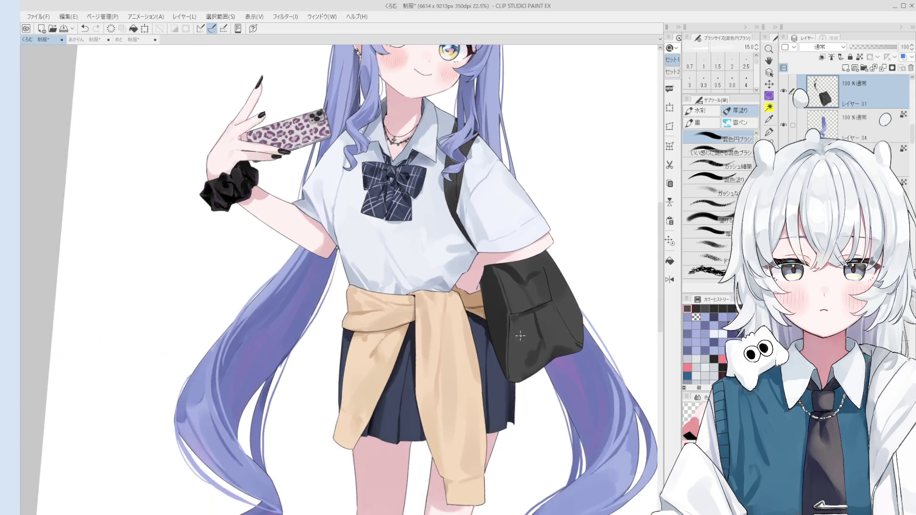
pyautogui.scroll(2, 481, 346)
pyautogui.keyDown('alt'); pyautogui.click(474, 353); pyautogui.keyUp('alt')
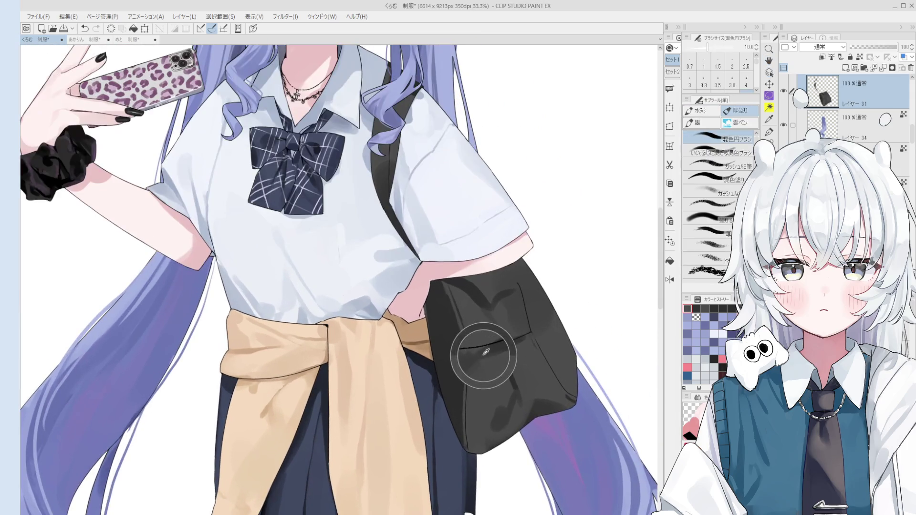
pyautogui.press(']')
pyautogui.press(']')
pyautogui.hotkey('ctrl', 'z')
pyautogui.click(473, 356)
pyautogui.keyDown('alt'); pyautogui.click(497, 366); pyautogui.keyUp('alt')
pyautogui.press(']')
pyautogui.press(']')
pyautogui.press(']')
pyautogui.scroll(-3, 501, 360)
pyautogui.press('h')
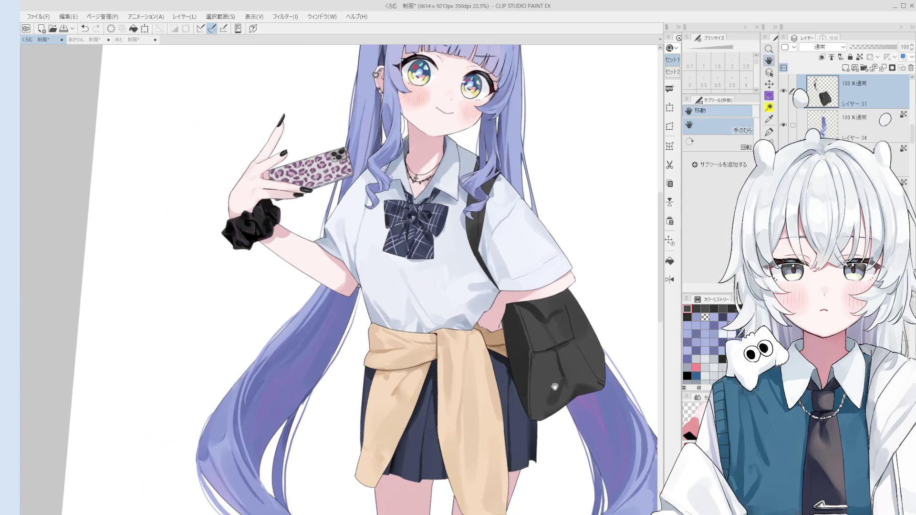
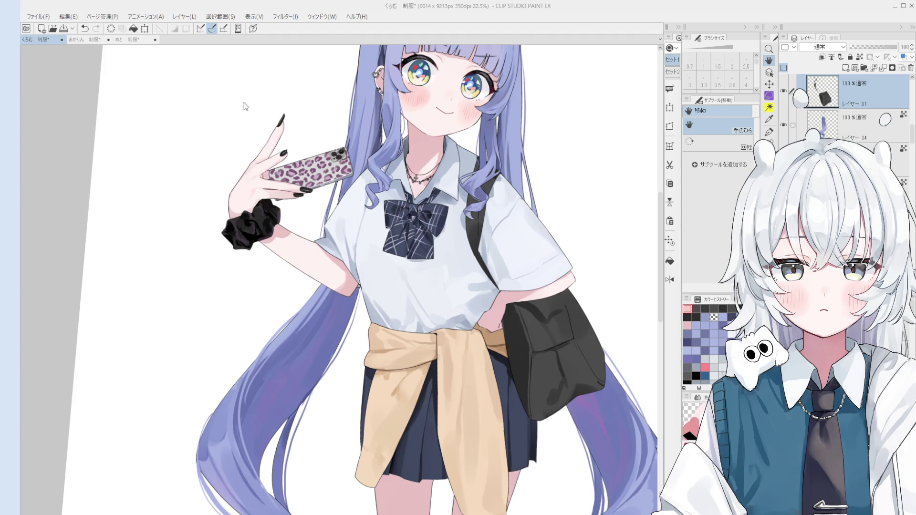
# Mirror the canvas, zoom in on the black bag and sample its shading colours.
pyautogui.press('h')
pyautogui.scroll(2, 386, 391)
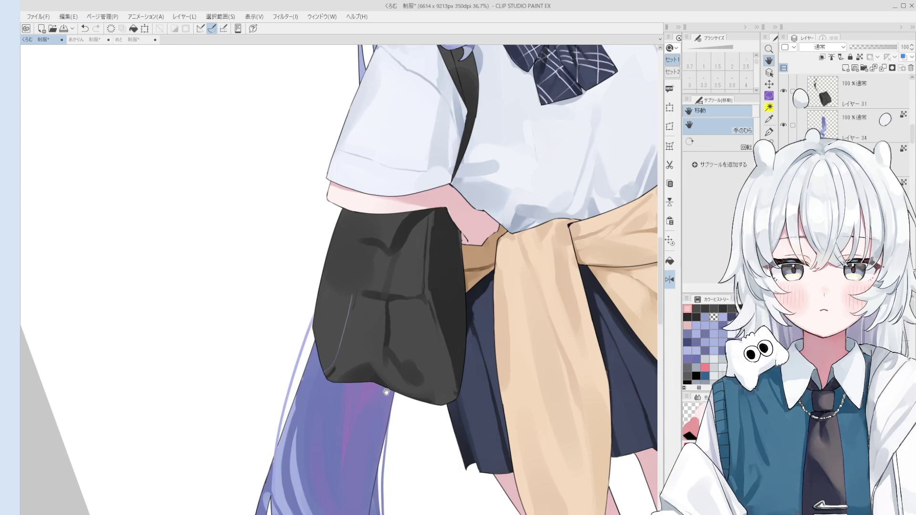
pyautogui.moveTo(387, 391); pyautogui.dragTo(348, 318)
pyautogui.keyDown('ctrl'); pyautogui.keyDown('shift'); pyautogui.click(347, 319); pyautogui.keyUp('shift'); pyautogui.keyUp('ctrl')
pyautogui.keyDown('alt'); pyautogui.click(347, 318); pyautogui.keyUp('alt')
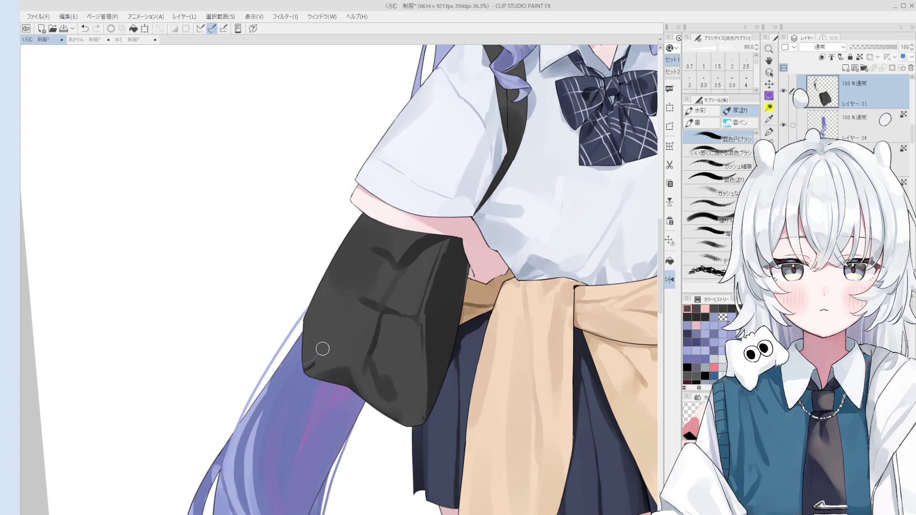
pyautogui.scroll(5, 311, 363)
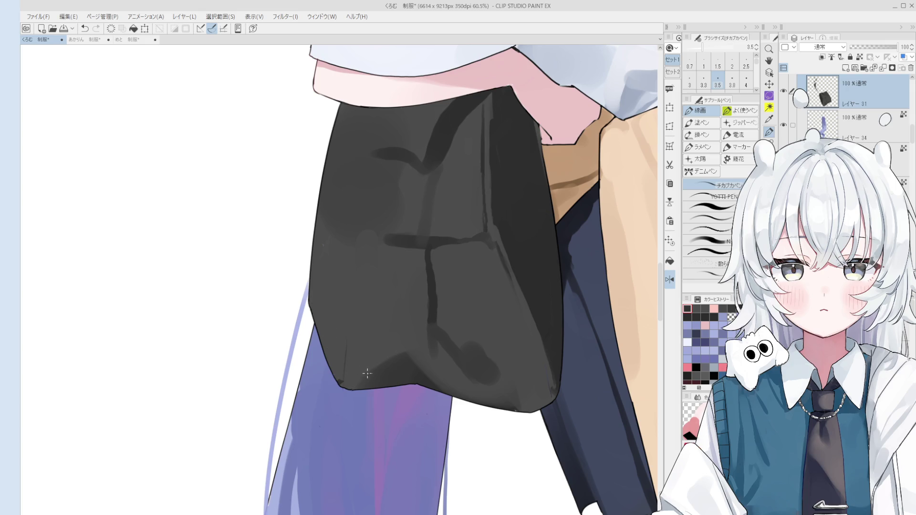
pyautogui.press('space')
pyautogui.moveTo(357, 352); pyautogui.dragTo(343, 360)
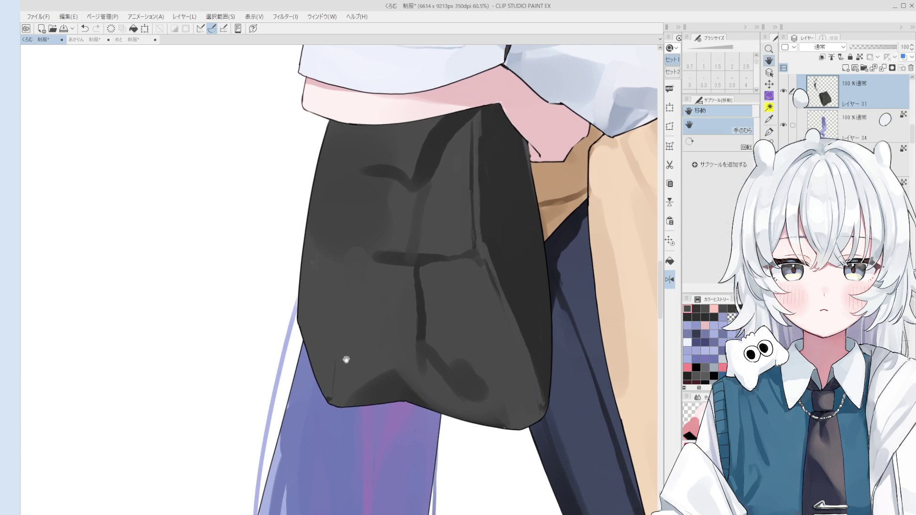
# Blend the dark crease on the bag's left edge with a size-40 brush.
pyautogui.moveTo(415, 307)
pyautogui.mouseDown()
pyautogui.moveTo(327, 362)
pyautogui.moveTo(314, 285)
pyautogui.mouseUp()
pyautogui.scroll(-3, 315, 285)
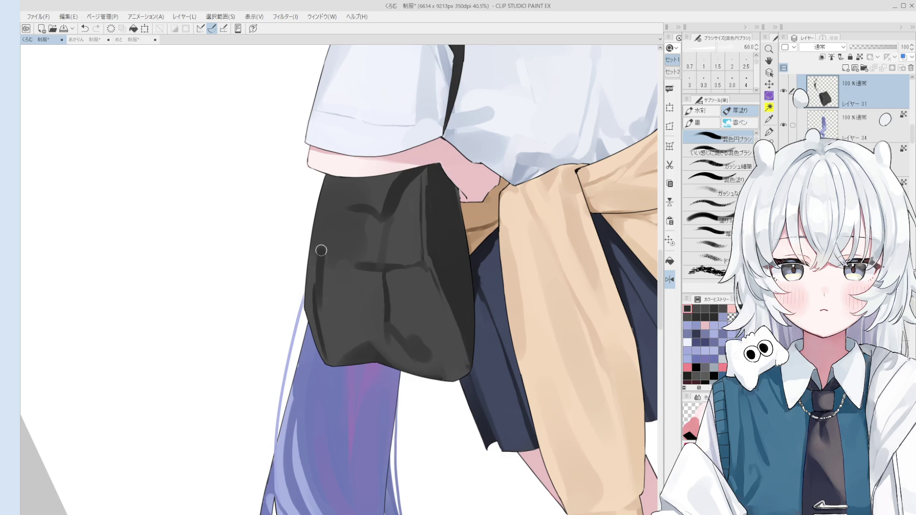
pyautogui.scroll(-2, 330, 251)
pyautogui.moveTo(338, 270)
pyautogui.mouseDown()
pyautogui.moveTo(326, 292)
pyautogui.moveTo(317, 263)
pyautogui.moveTo(343, 315)
pyautogui.moveTo(348, 270)
pyautogui.mouseUp()
pyautogui.scroll(-1, 349, 270)
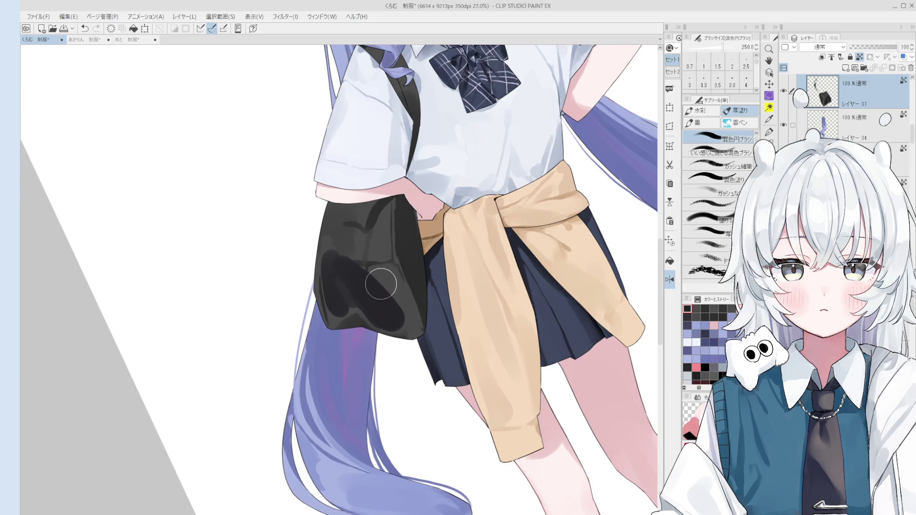
# Paint a diagonal dark stroke across the bag with an 80-size brush.
pyautogui.keyDown('alt'); pyautogui.click(384, 301); pyautogui.keyUp('alt')
pyautogui.press('[')
pyautogui.press('[')
pyautogui.press('[')
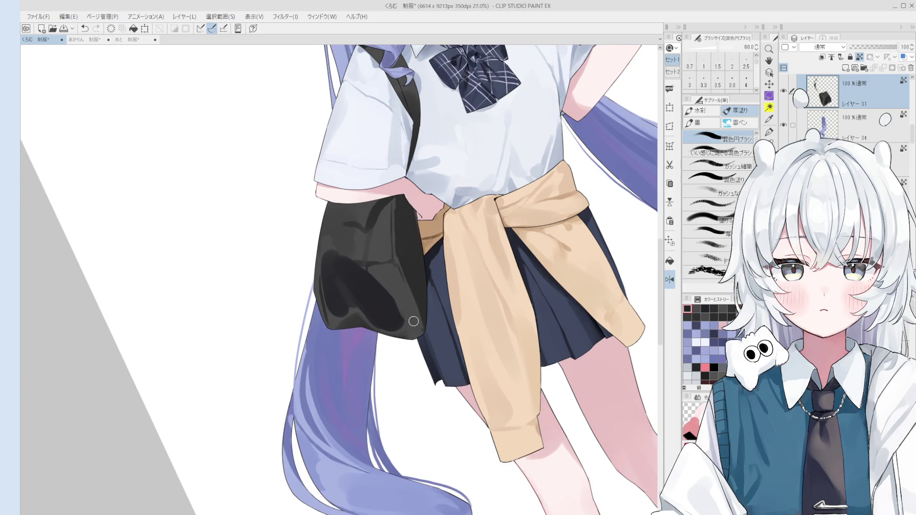
pyautogui.moveTo(415, 328); pyautogui.dragTo(372, 234)
# Paint a darker blended patch on the bag's lower left with a 150 brush.
pyautogui.keyDown('alt'); pyautogui.click(379, 243); pyautogui.keyUp('alt')
pyautogui.press(']')
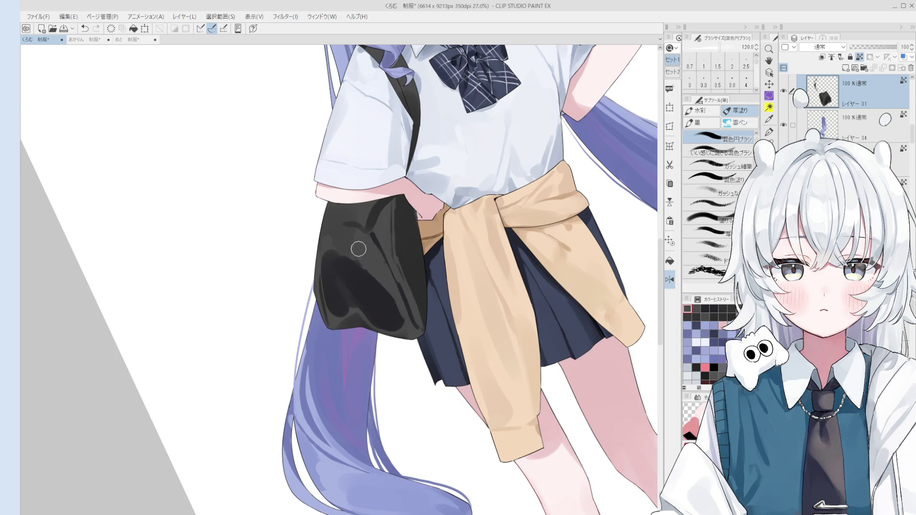
pyautogui.keyDown('alt'); pyautogui.click(360, 296); pyautogui.keyUp('alt')
pyautogui.press(']')
pyautogui.press(']')
pyautogui.press(']')
# Resize the brush between 100 and 300 while zooming around the bag.
pyautogui.press(']')
pyautogui.press(']')
pyautogui.press(']')
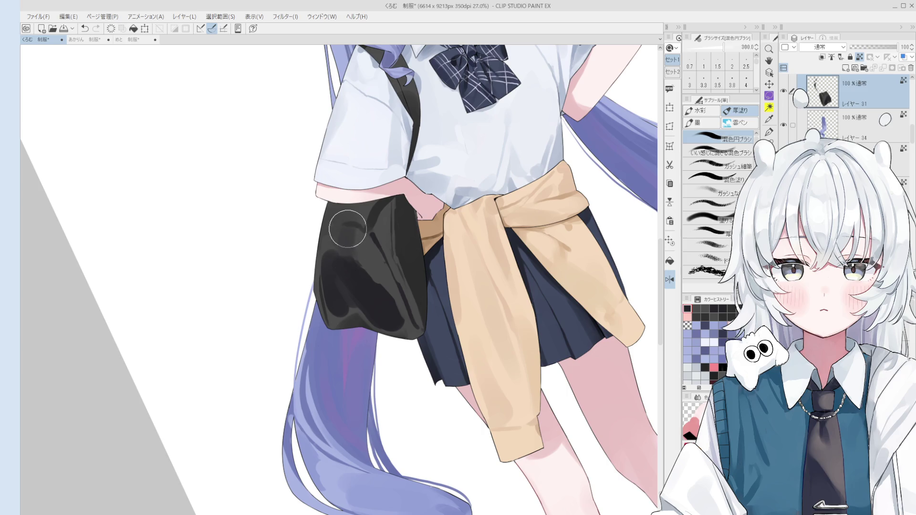
pyautogui.moveTo(342, 246)
pyautogui.mouseDown()
pyautogui.moveTo(334, 245)
pyautogui.moveTo(348, 246)
pyautogui.moveTo(354, 279)
pyautogui.mouseUp()
pyautogui.scroll(1, 348, 241)
pyautogui.scroll(1, 348, 241)
pyautogui.press('[')
pyautogui.press('[')
pyautogui.press('[')
pyautogui.scroll(1, 368, 262)
pyautogui.press(']')
pyautogui.press(']')
pyautogui.press('[')
pyautogui.press('[')
pyautogui.press('[')
pyautogui.press(']')
pyautogui.press(']')
pyautogui.press(']')
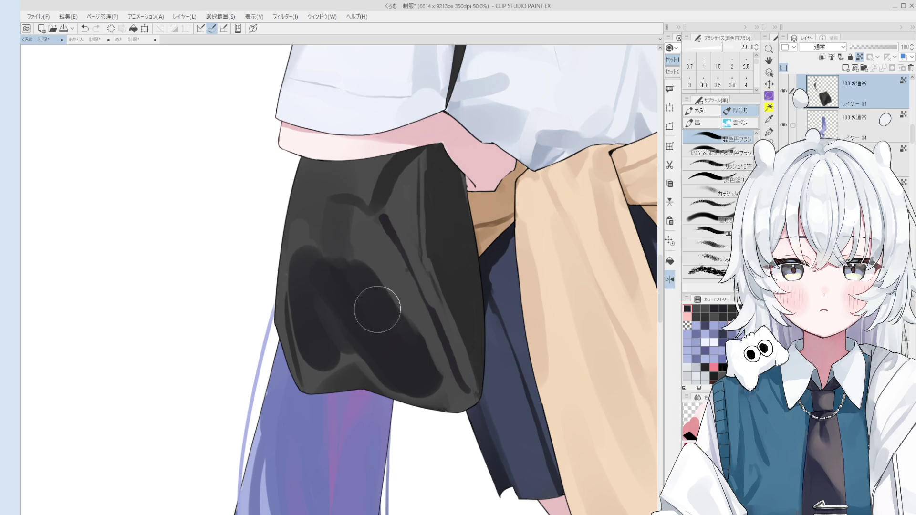
pyautogui.scroll(-1, 333, 280)
pyautogui.scroll(-1, 335, 258)
pyautogui.press('[')
pyautogui.press('[')
pyautogui.press('[')
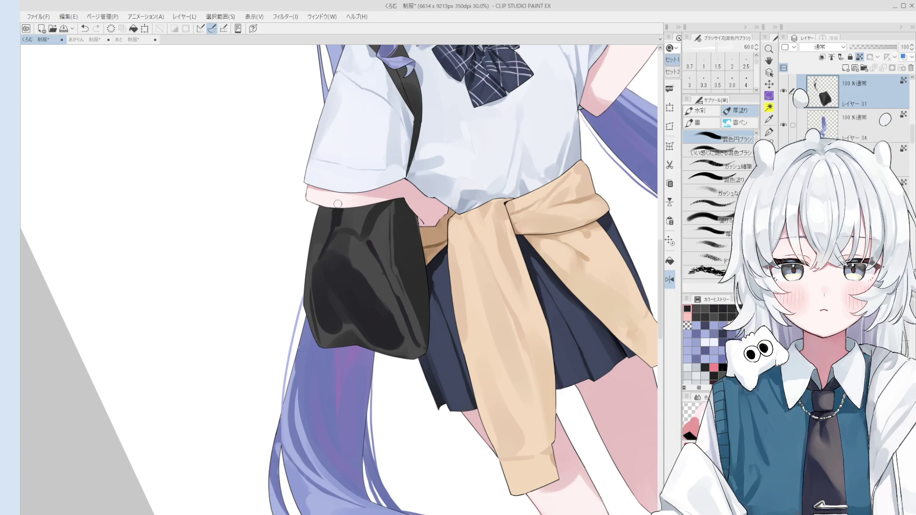
# Paint dark strokes on the bag's upper left, undoing the last one.
pyautogui.moveTo(339, 210); pyautogui.dragTo(342, 241)
pyautogui.press(']')
pyautogui.press(']')
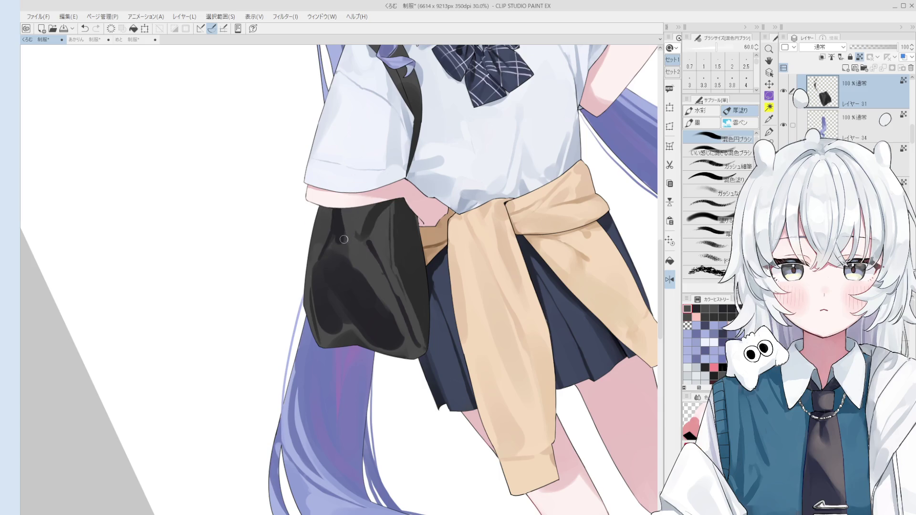
pyautogui.press(']')
pyautogui.press(']')
pyautogui.moveTo(351, 255)
pyautogui.mouseDown()
pyautogui.moveTo(347, 213)
pyautogui.moveTo(337, 262)
pyautogui.moveTo(329, 257)
pyautogui.moveTo(346, 224)
pyautogui.mouseUp()
pyautogui.hotkey('ctrl', 'z')
# Lighten the dark area on the bag's upper left with a 150 brush.
pyautogui.press('[')
pyautogui.press('[')
pyautogui.press('[')
pyautogui.press(']')
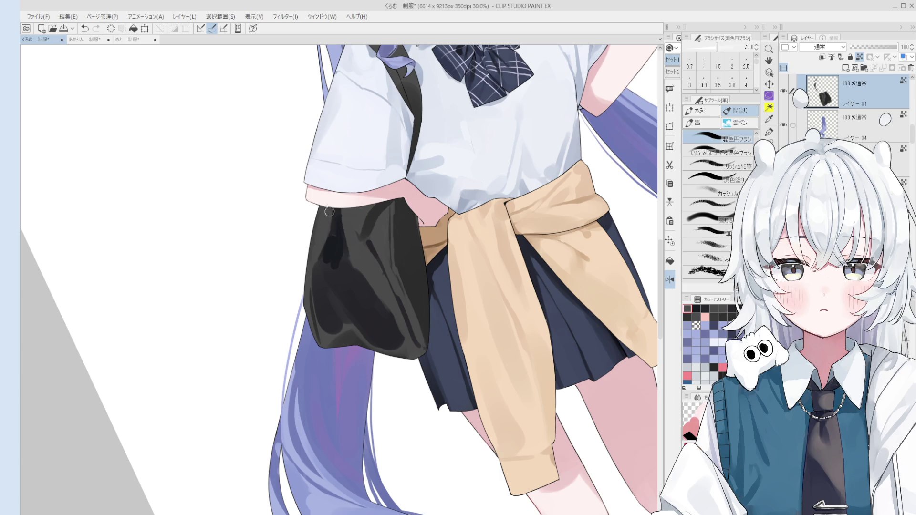
pyautogui.press(']')
pyautogui.press(']')
pyautogui.press(']')
pyautogui.moveTo(334, 258)
pyautogui.mouseDown()
pyautogui.moveTo(340, 286)
pyautogui.moveTo(364, 249)
pyautogui.moveTo(377, 277)
pyautogui.mouseUp()
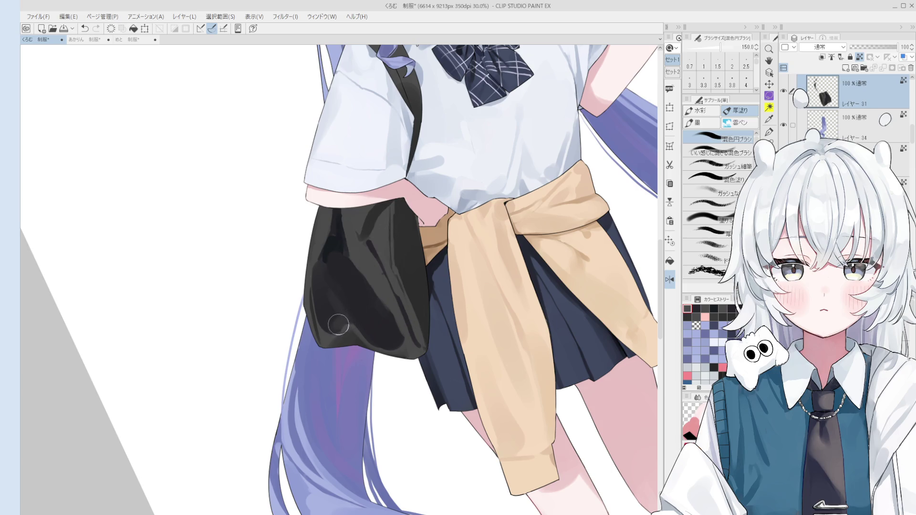
pyautogui.press(']')
pyautogui.press(']')
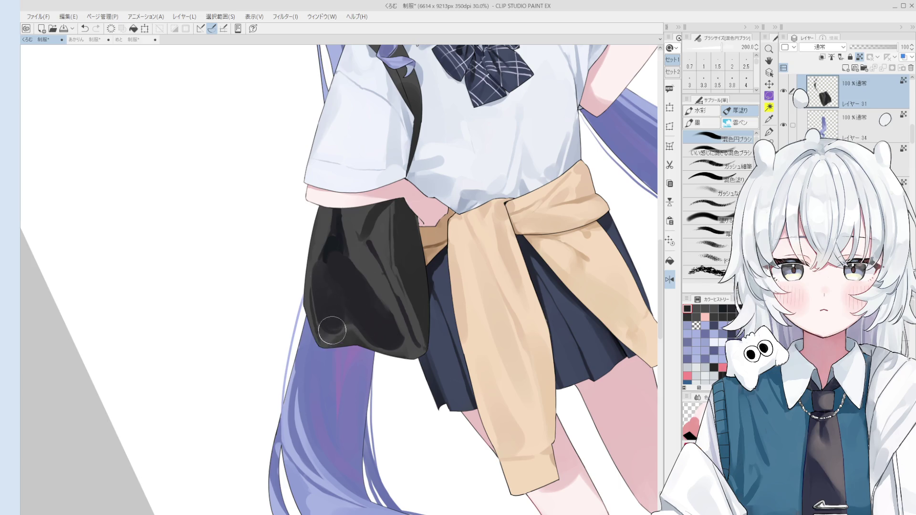
pyautogui.press('[')
pyautogui.press('[')
pyautogui.press('[')
pyautogui.press(']')
pyautogui.press(']')
pyautogui.press(']')
pyautogui.press(']')
pyautogui.press(']')
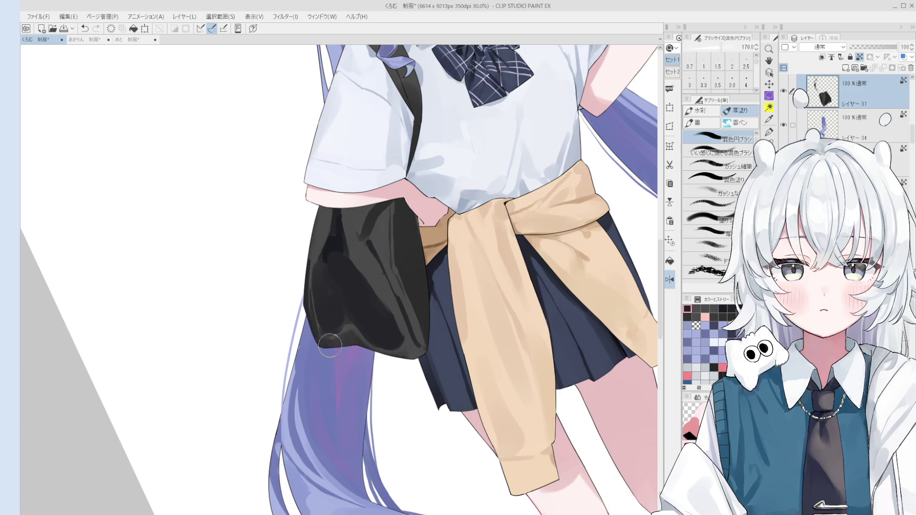
# Tone down the bag's lower-left highlights with sampled dark grey strokes.
pyautogui.scroll(-1, 370, 351)
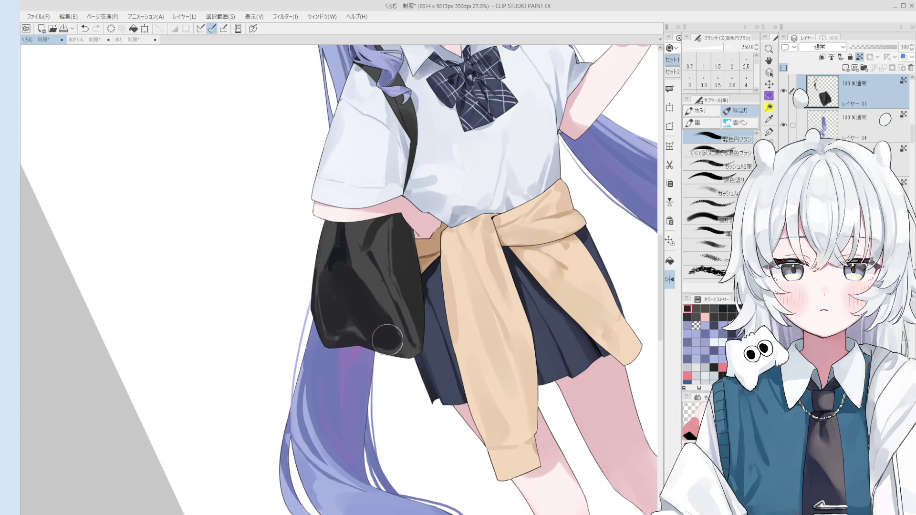
pyautogui.keyDown('alt'); pyautogui.click(357, 336); pyautogui.keyUp('alt')
pyautogui.moveTo(375, 292); pyautogui.dragTo(365, 270)
pyautogui.moveTo(384, 306)
pyautogui.mouseDown()
pyautogui.moveTo(389, 334)
pyautogui.moveTo(363, 305)
pyautogui.mouseUp()
pyautogui.moveTo(401, 349); pyautogui.dragTo(364, 313)
pyautogui.press('[')
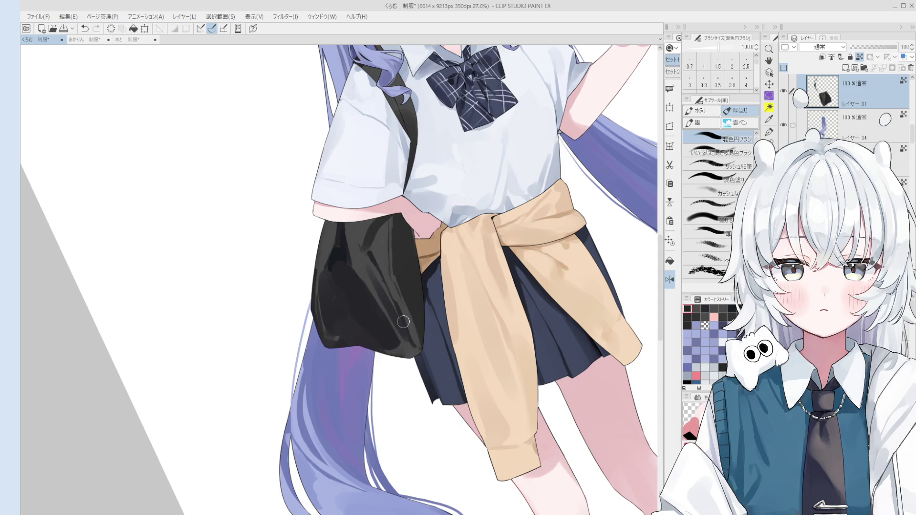
pyautogui.press('[')
pyautogui.hotkey('ctrl', 'z')
pyautogui.moveTo(382, 315); pyautogui.dragTo(379, 294)
pyautogui.press(']')
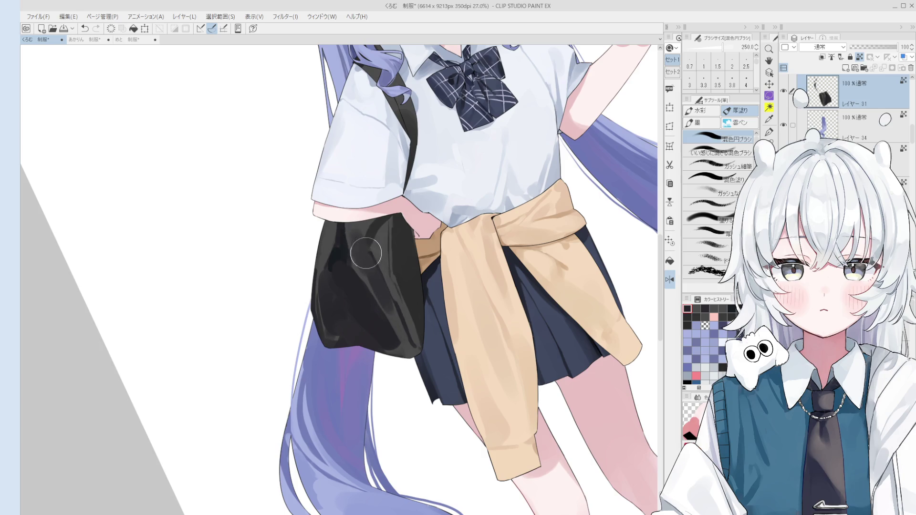
pyautogui.press(']')
pyautogui.press(']')
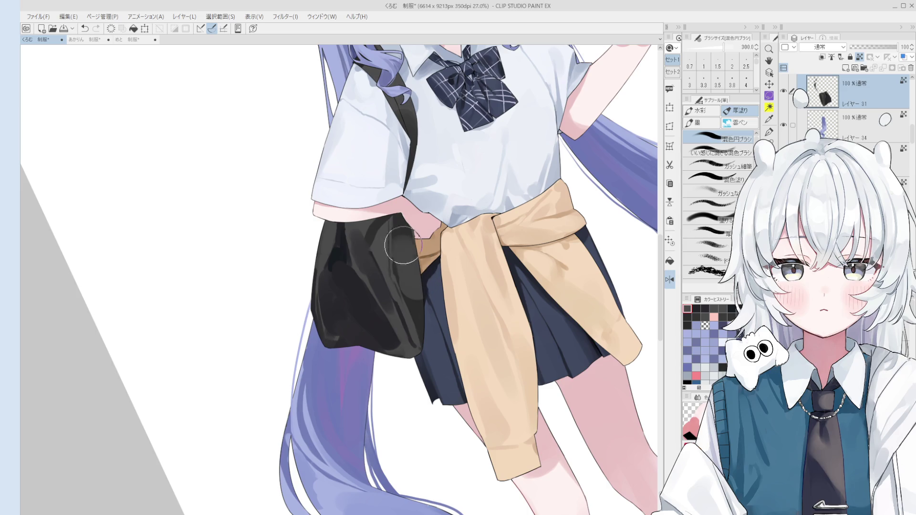
# Darken the bag's right edge by the sweater knot with a 300 brush.
pyautogui.moveTo(358, 244)
pyautogui.mouseDown()
pyautogui.moveTo(408, 267)
pyautogui.moveTo(421, 243)
pyautogui.mouseUp()
pyautogui.press(']')
pyautogui.press(']')
pyautogui.press(']')
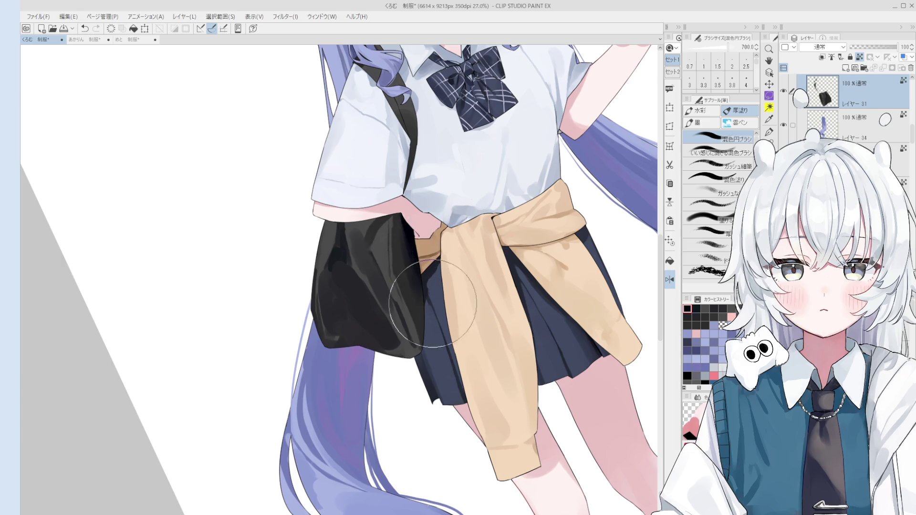
pyautogui.press('-')
pyautogui.press('[')
pyautogui.press('[')
pyautogui.press('[')
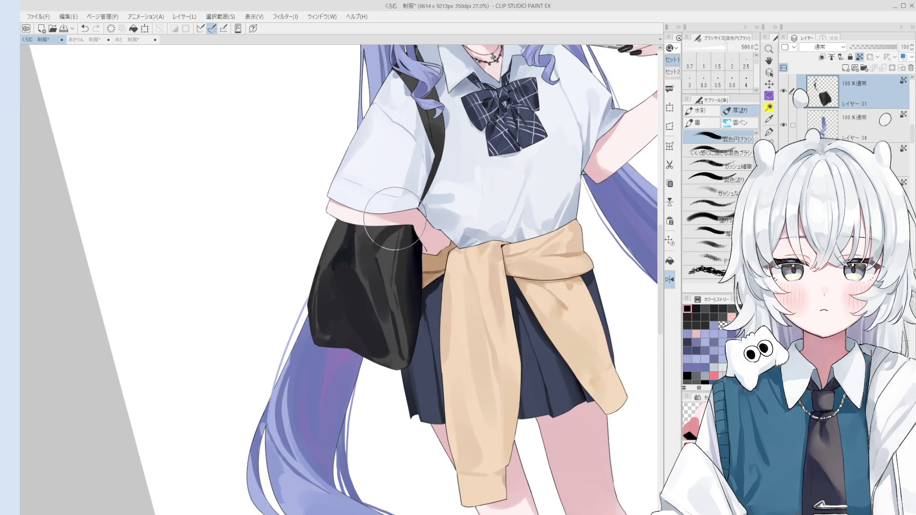
# Extend dark shading strokes down the bag's right side with an 80 brush.
pyautogui.press('[')
pyautogui.press('[')
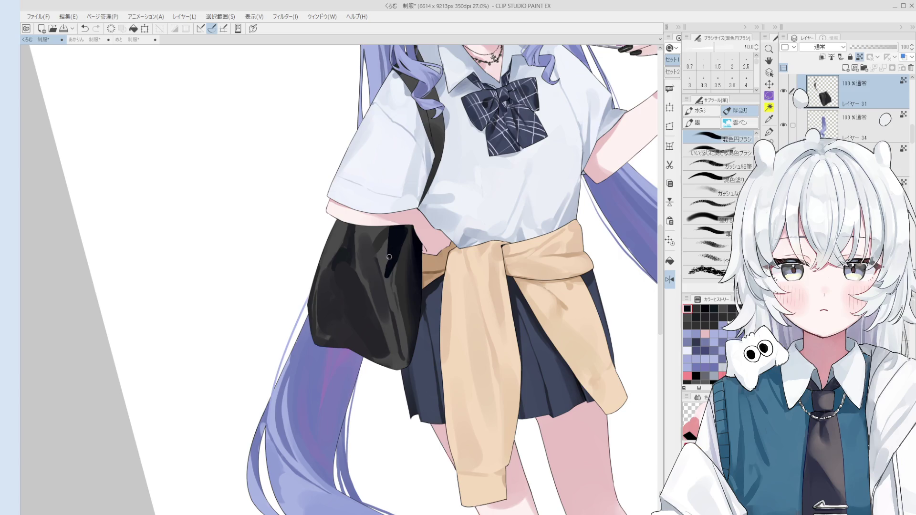
pyautogui.moveTo(371, 261); pyautogui.dragTo(385, 287)
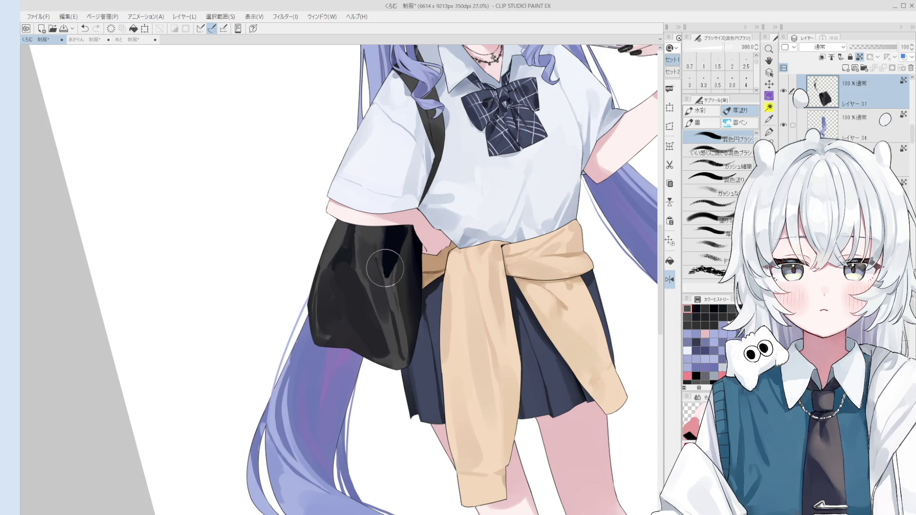
pyautogui.scroll(2, 383, 265)
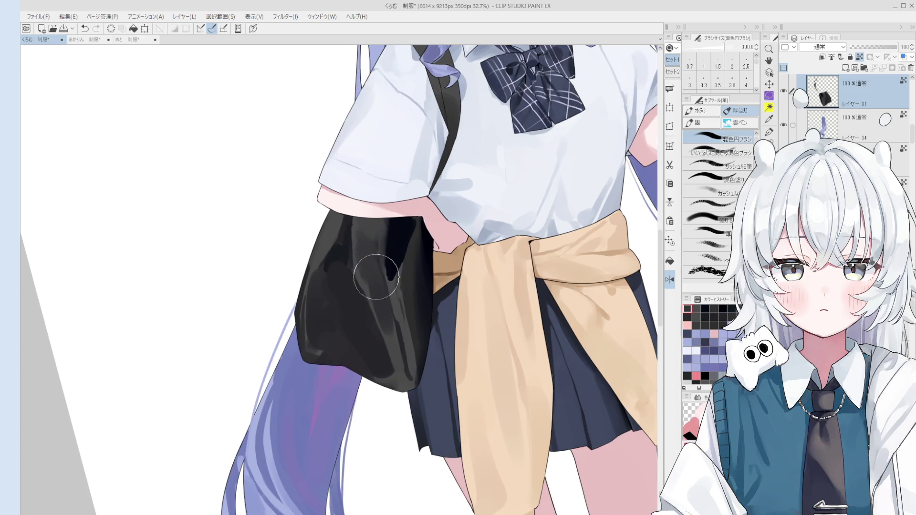
pyautogui.moveTo(370, 259); pyautogui.dragTo(371, 268)
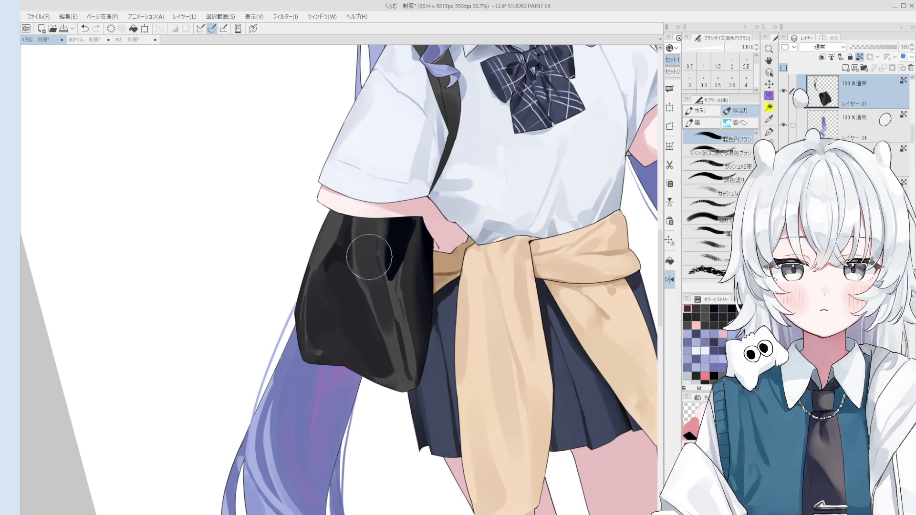
pyautogui.moveTo(372, 234); pyautogui.dragTo(368, 276)
pyautogui.press('[')
pyautogui.press('[')
pyautogui.press('[')
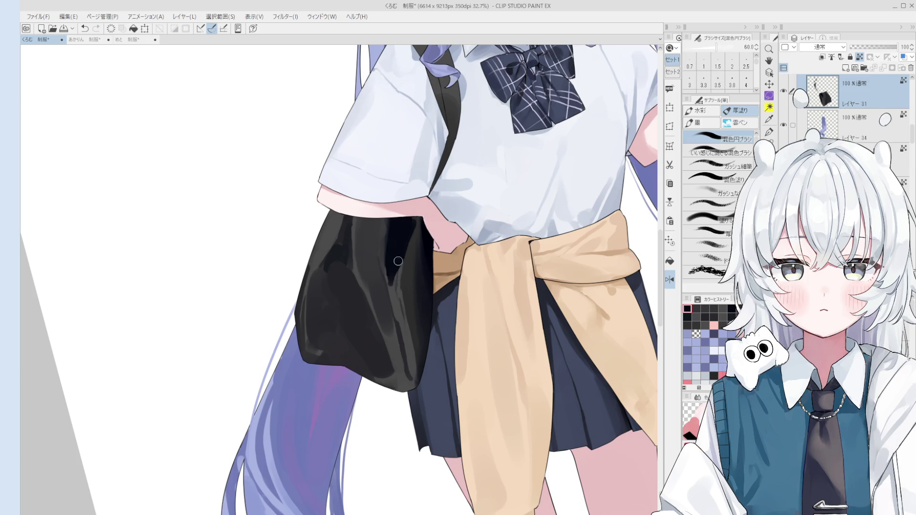
# Pick a dark grey and tilt the canvas view slightly counter-clockwise.
pyautogui.keyDown('alt'); pyautogui.click(399, 292); pyautogui.keyUp('alt')
pyautogui.press('[')
pyautogui.press('[')
pyautogui.press('[')
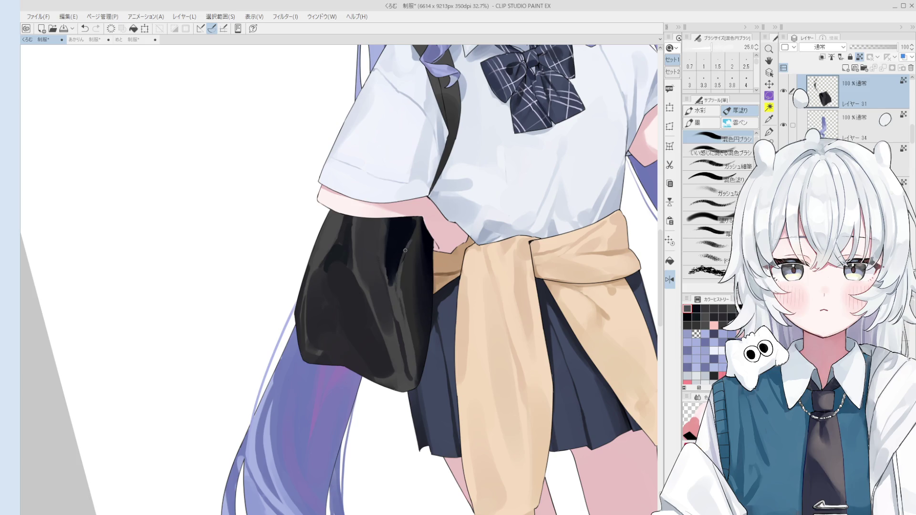
pyautogui.scroll(-3, 395, 232)
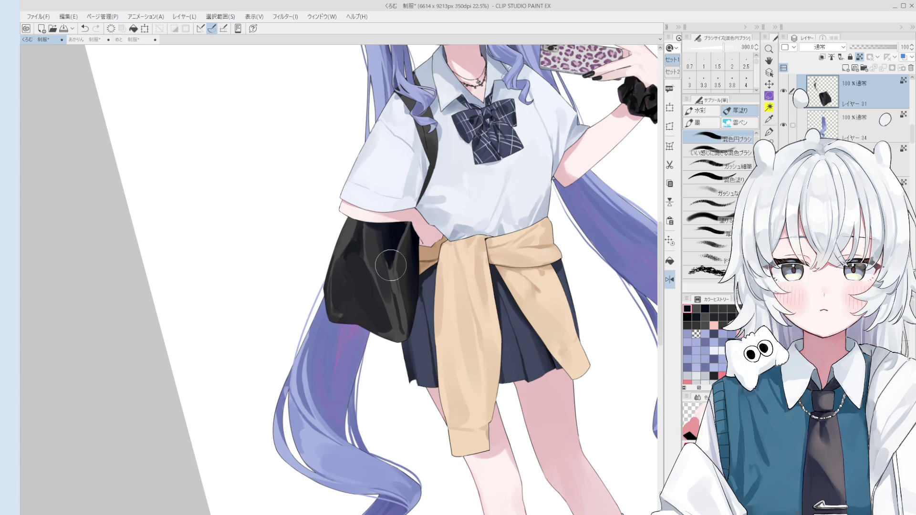
pyautogui.press('-')
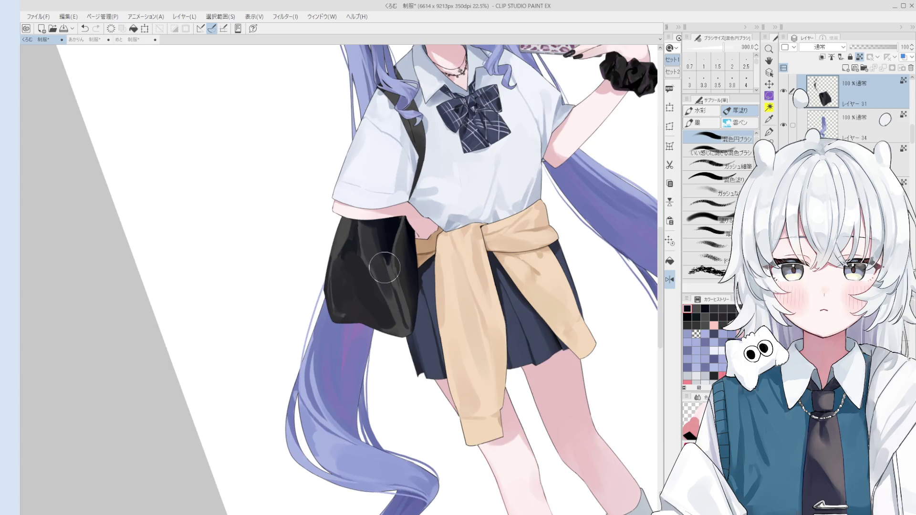
pyautogui.press('o')
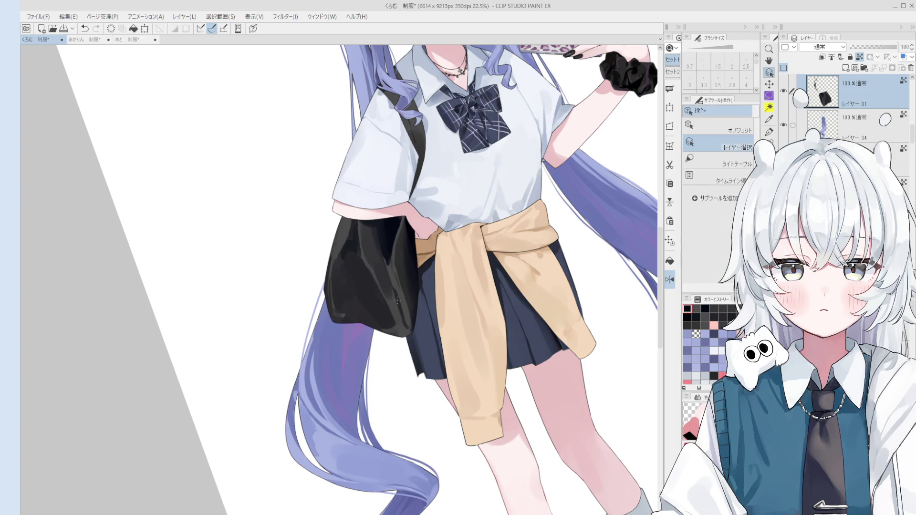
pyautogui.scroll(1, 397, 301)
pyautogui.press('b')
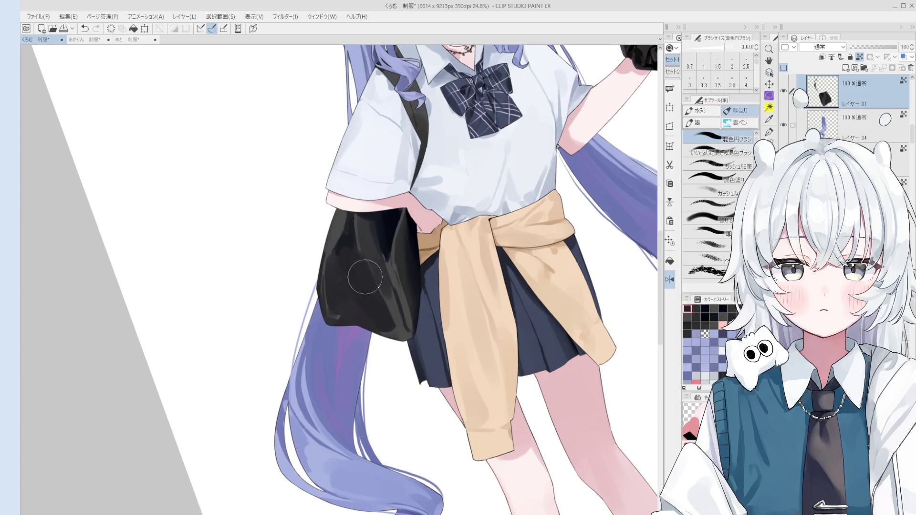
pyautogui.press('[')
pyautogui.press('[')
pyautogui.press('[')
pyautogui.press(']')
pyautogui.press(']')
pyautogui.press(']')
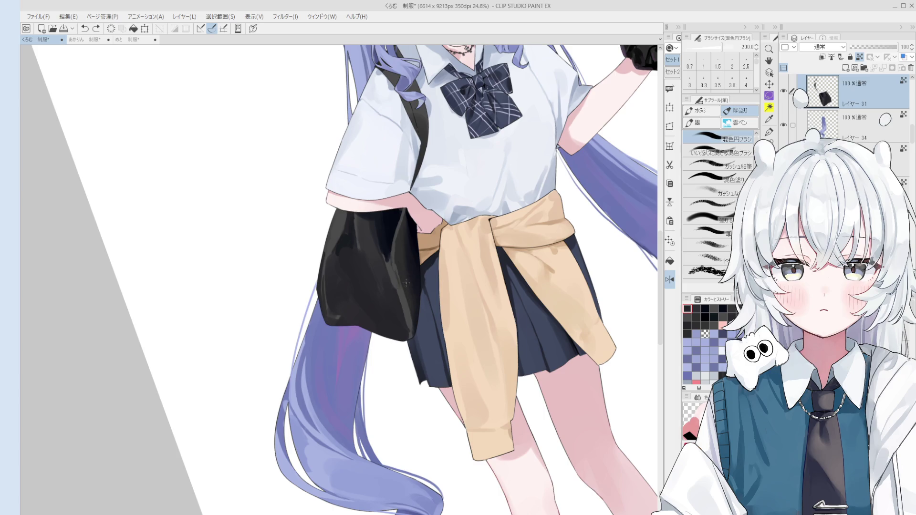
pyautogui.press(']')
pyautogui.press(']')
# Soften the shading along the bag's right edge and bottom edge with a 500-600 brush.
pyautogui.moveTo(420, 245); pyautogui.dragTo(421, 304)
pyautogui.press(']')
pyautogui.press(']')
pyautogui.press(']')
pyautogui.moveTo(418, 248)
pyautogui.mouseDown()
pyautogui.moveTo(399, 256)
pyautogui.moveTo(415, 270)
pyautogui.mouseUp()
pyautogui.press('[')
pyautogui.press('[')
pyautogui.press('[')
pyautogui.press('[')
pyautogui.moveTo(343, 327); pyautogui.dragTo(382, 321)
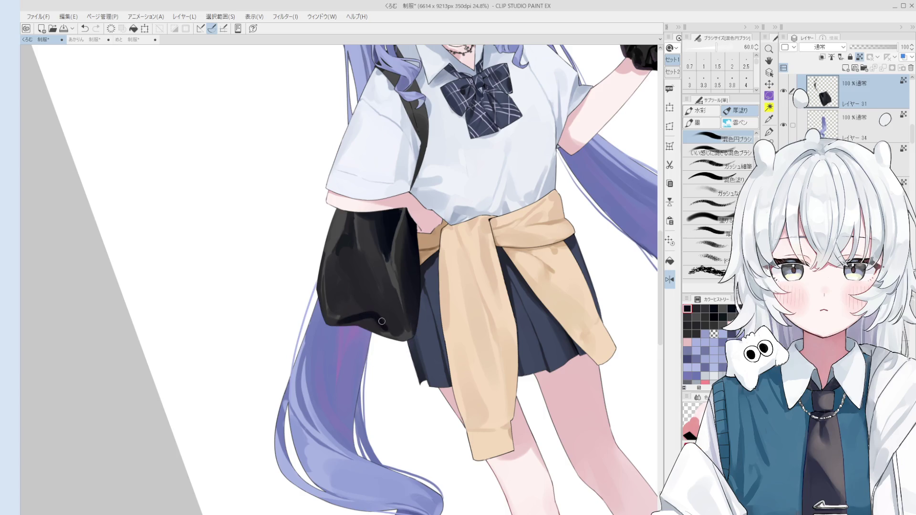
pyautogui.scroll(-1, 360, 317)
pyautogui.press(']')
pyautogui.press(']')
pyautogui.press(']')
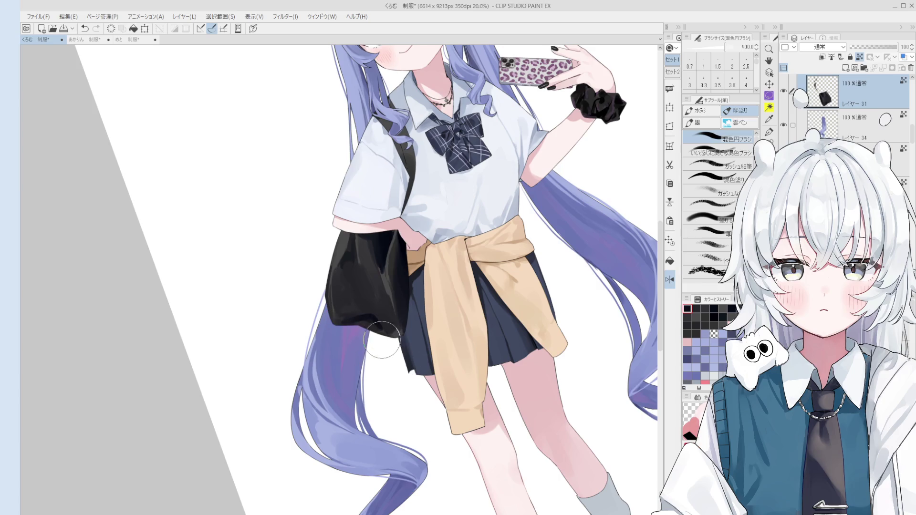
# Repaint the bag's lower fold with a lighter stroke, then darken it.
pyautogui.scroll(1, 377, 334)
pyautogui.press('[')
pyautogui.press('[')
pyautogui.press('[')
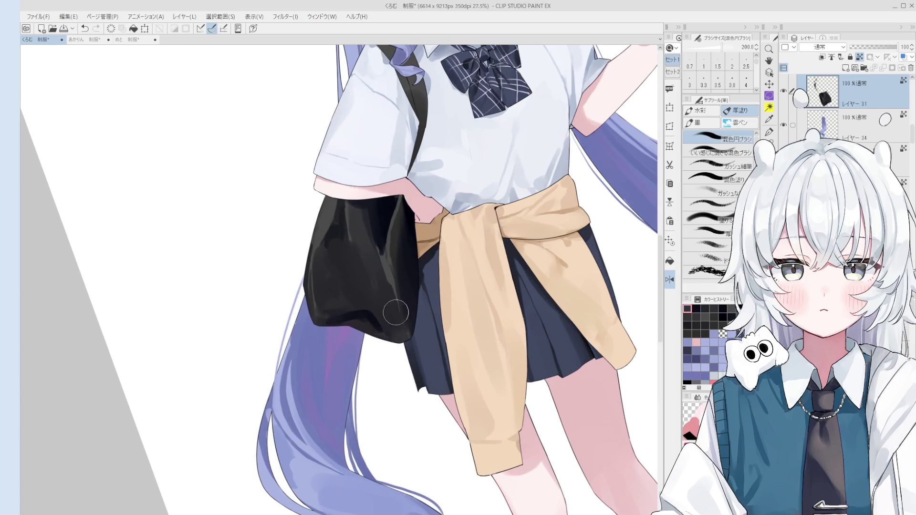
pyautogui.hotkey('ctrl', 'z')
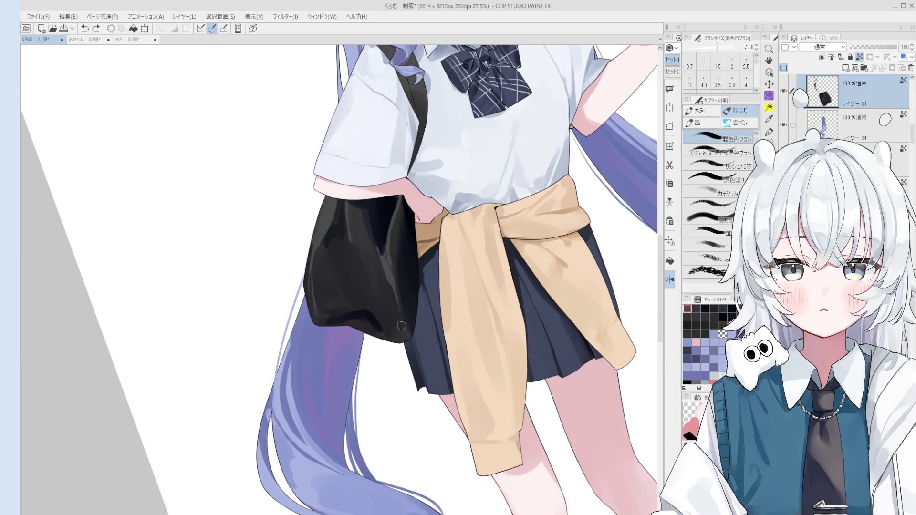
pyautogui.press(']')
pyautogui.press(']')
pyautogui.moveTo(395, 341); pyautogui.dragTo(368, 314)
pyautogui.press(']')
pyautogui.press(']')
pyautogui.press(']')
pyautogui.scroll(-1, 371, 316)
pyautogui.moveTo(371, 316); pyautogui.dragTo(330, 316)
pyautogui.press('[')
pyautogui.press('[')
pyautogui.press('[')
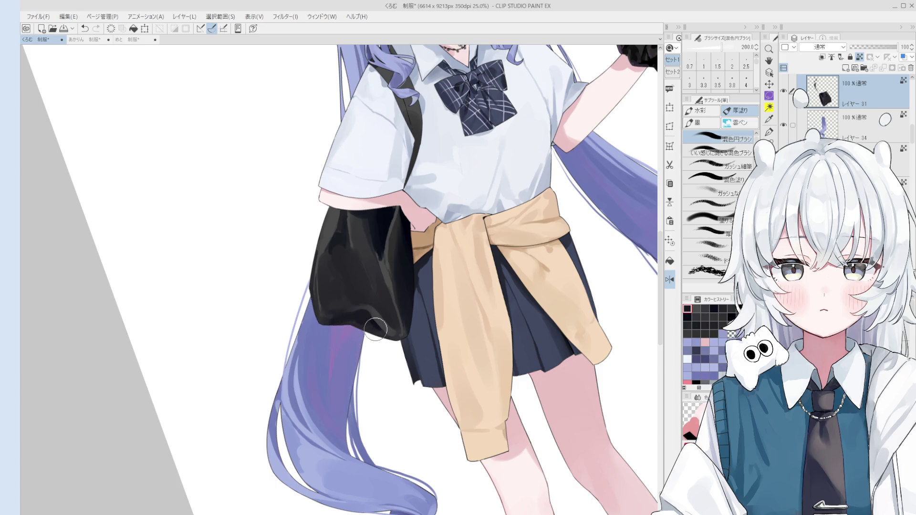
# Sample tones from the bag's top and lay short strokes down its middle.
pyautogui.keyDown('alt'); pyautogui.click(366, 301); pyautogui.keyUp('alt')
pyautogui.press('[')
pyautogui.press('[')
pyautogui.press('[')
pyautogui.keyDown('alt'); pyautogui.click(372, 317); pyautogui.keyUp('alt')
pyautogui.press(']')
pyautogui.keyDown('alt'); pyautogui.click(378, 228); pyautogui.keyUp('alt')
pyautogui.press('[')
pyautogui.press('[')
pyautogui.press('[')
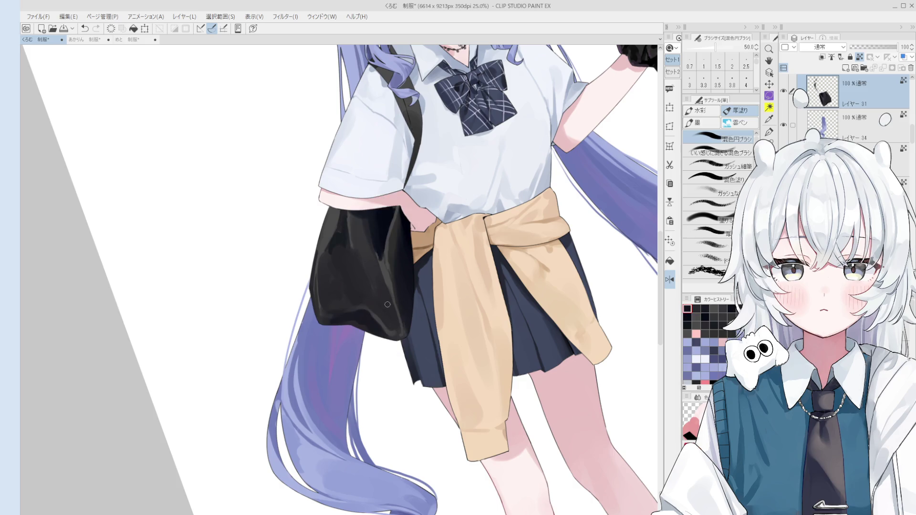
pyautogui.moveTo(366, 247); pyautogui.dragTo(392, 317)
pyautogui.hotkey('ctrl', 'z')
pyautogui.press(']')
pyautogui.moveTo(370, 252); pyautogui.dragTo(397, 334)
pyautogui.moveTo(388, 292); pyautogui.dragTo(350, 219)
pyautogui.hotkey('ctrl', 'z')
pyautogui.moveTo(367, 252)
pyautogui.mouseDown()
pyautogui.moveTo(357, 220)
pyautogui.moveTo(373, 257)
pyautogui.moveTo(358, 272)
pyautogui.moveTo(348, 212)
pyautogui.moveTo(362, 256)
pyautogui.mouseUp()
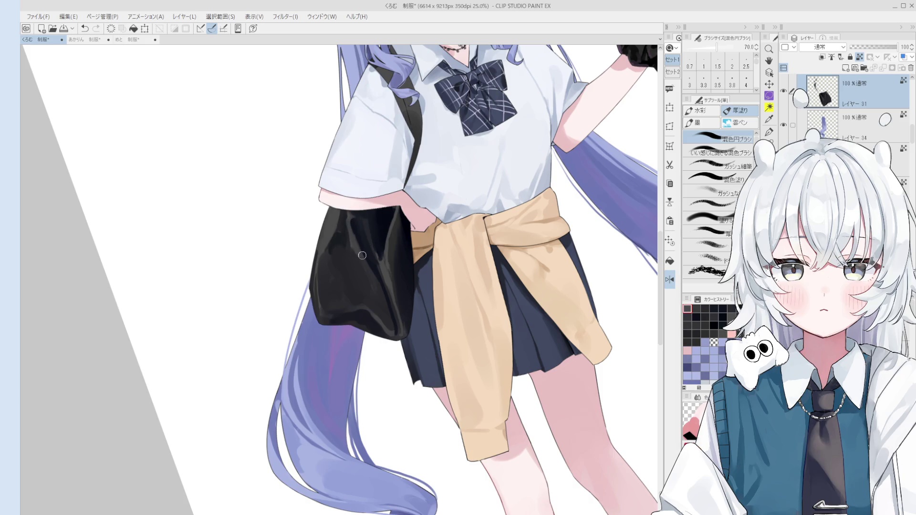
# Darken the upper part of the bag with a 150 brush.
pyautogui.scroll(1, 370, 228)
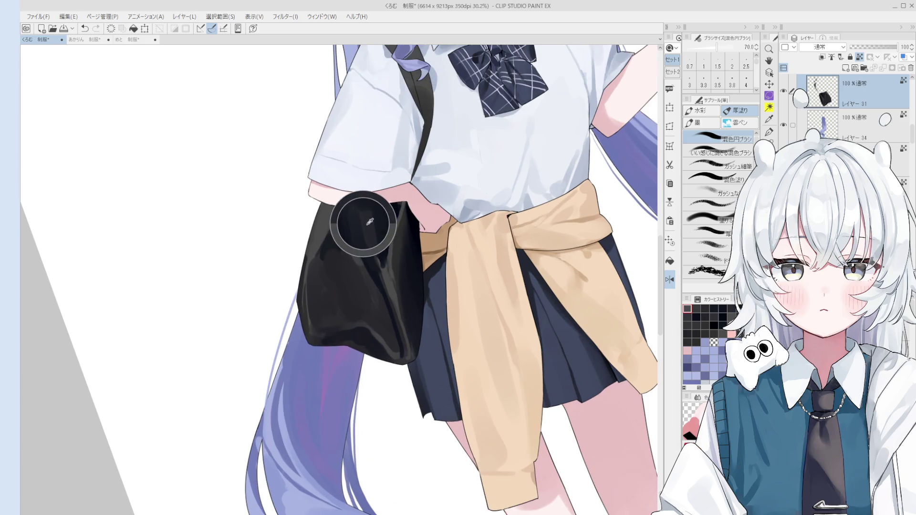
pyautogui.scroll(1, 348, 225)
pyautogui.press(']')
pyautogui.press(']')
pyautogui.press(']')
pyautogui.scroll(-1, 352, 266)
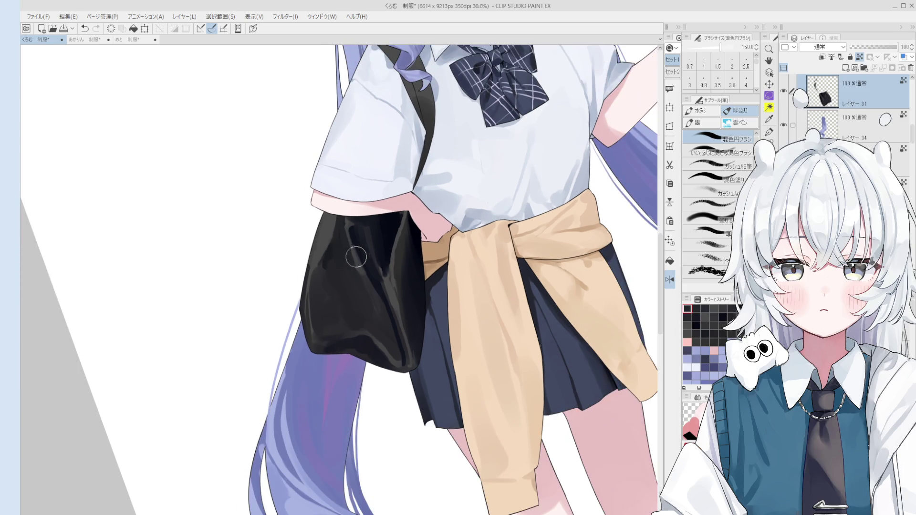
pyautogui.moveTo(368, 252); pyautogui.dragTo(351, 223)
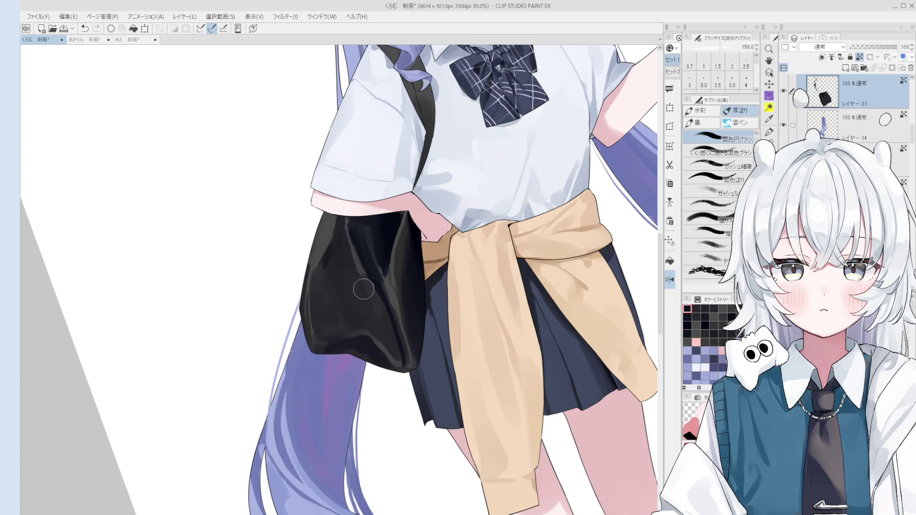
# Try shading on the bag's upper left with sampled colours, then undo it.
pyautogui.keyDown('alt'); pyautogui.click(354, 267); pyautogui.keyUp('alt')
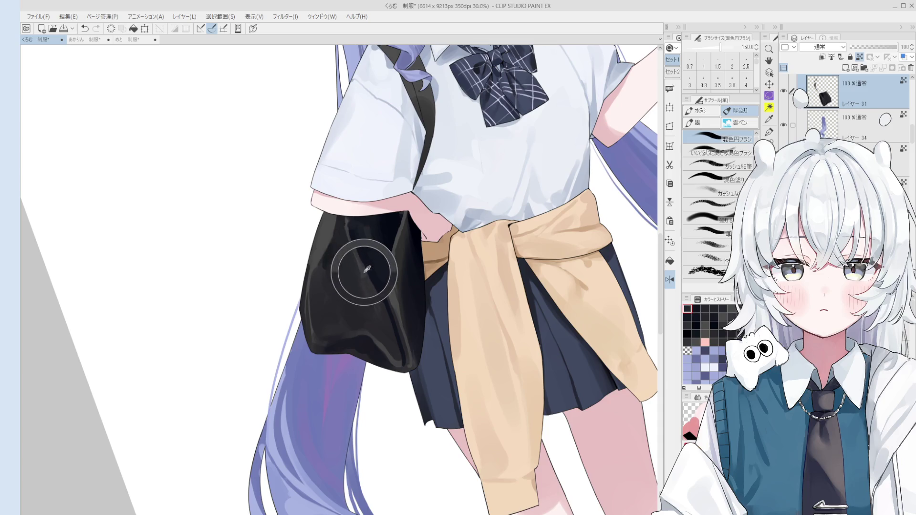
pyautogui.keyDown('alt'); pyautogui.click(381, 286); pyautogui.keyUp('alt')
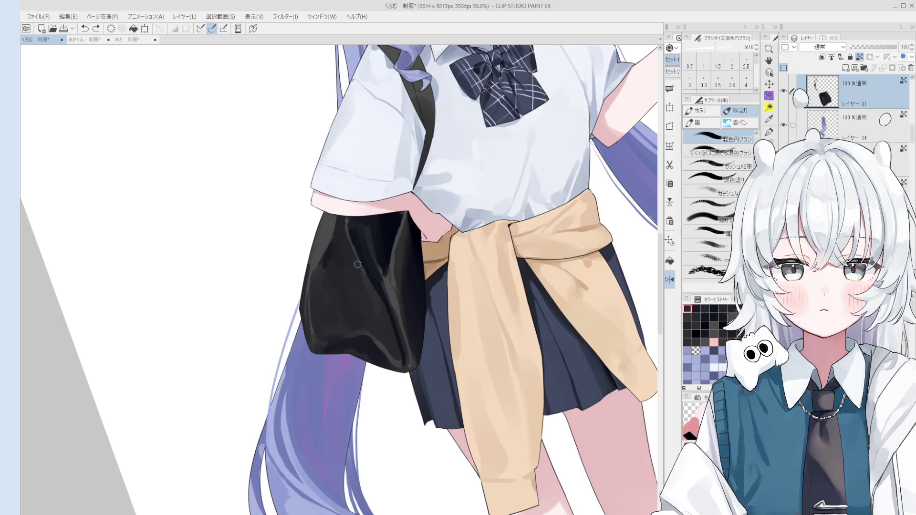
pyautogui.scroll(-1, 375, 258)
pyautogui.press(']')
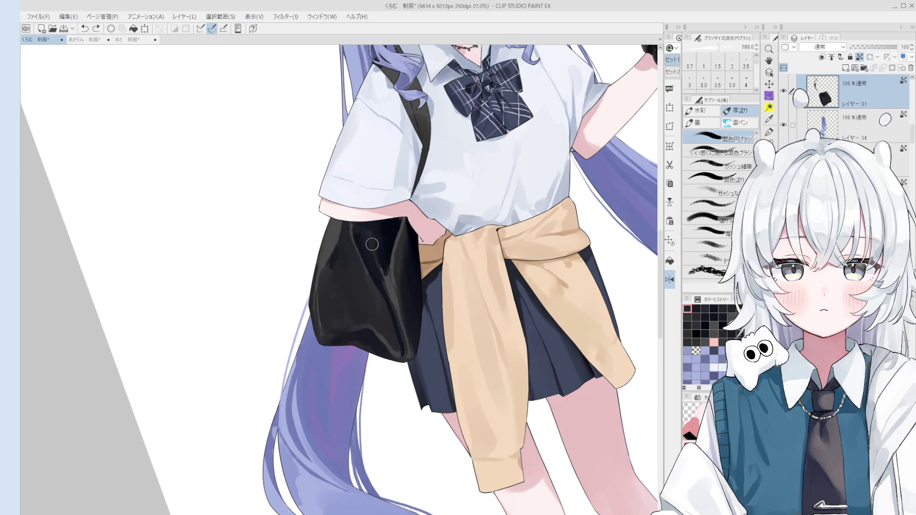
pyautogui.keyDown('alt'); pyautogui.click(353, 241); pyautogui.keyUp('alt')
pyautogui.moveTo(346, 236); pyautogui.dragTo(347, 276)
pyautogui.hotkey('ctrl', 'z')
pyautogui.press('[')
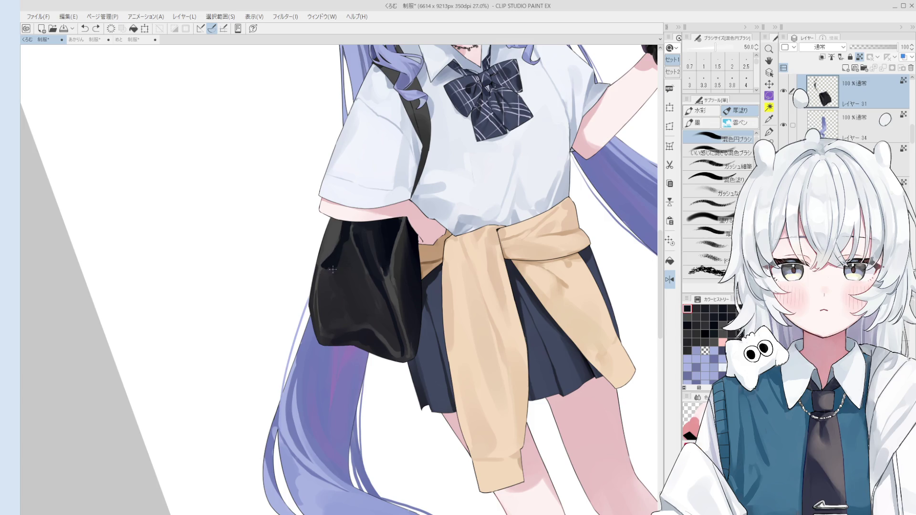
pyautogui.press(']')
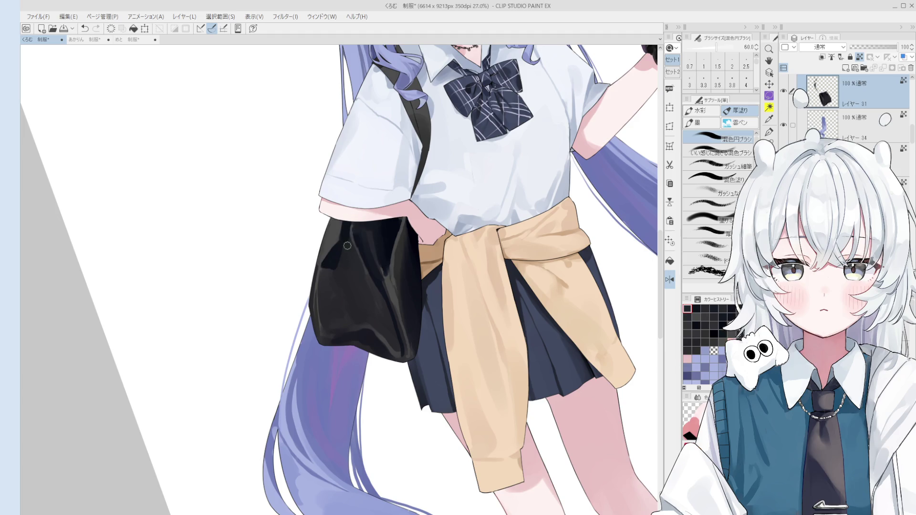
# Sample bag colours and fine-tune the brush size between 40 and 170.
pyautogui.keyDown('alt'); pyautogui.click(334, 229); pyautogui.keyUp('alt')
pyautogui.keyDown('alt'); pyautogui.click(338, 249); pyautogui.keyUp('alt')
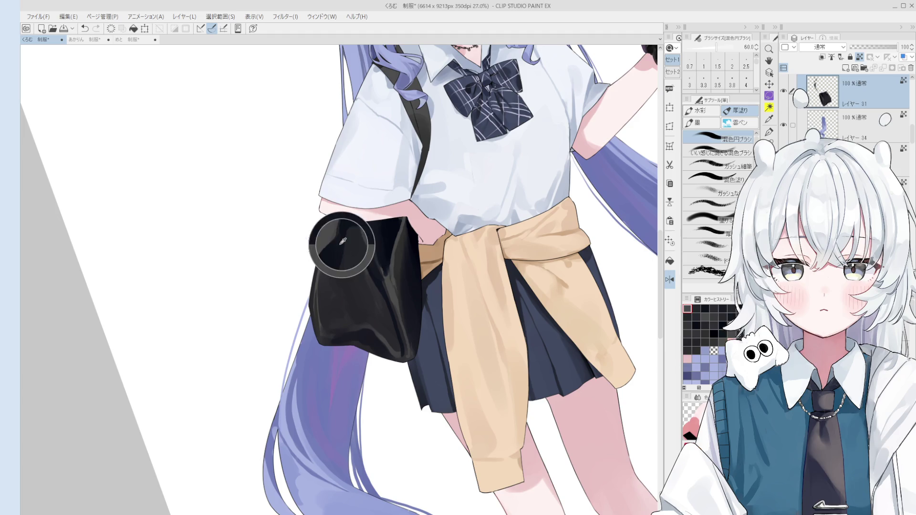
pyautogui.press(']')
pyautogui.press(']')
pyautogui.press(']')
pyautogui.press(']')
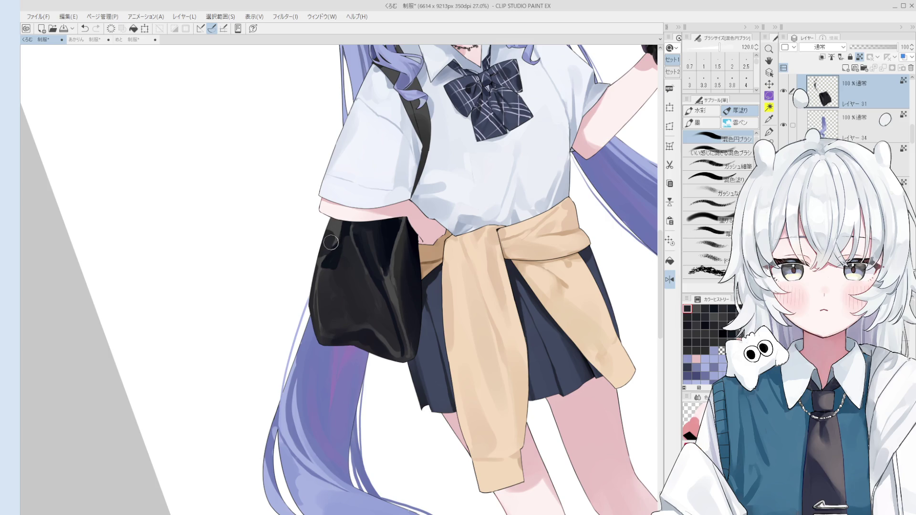
pyautogui.scroll(1, 331, 237)
pyautogui.press('[')
pyautogui.press('[')
pyautogui.press('[')
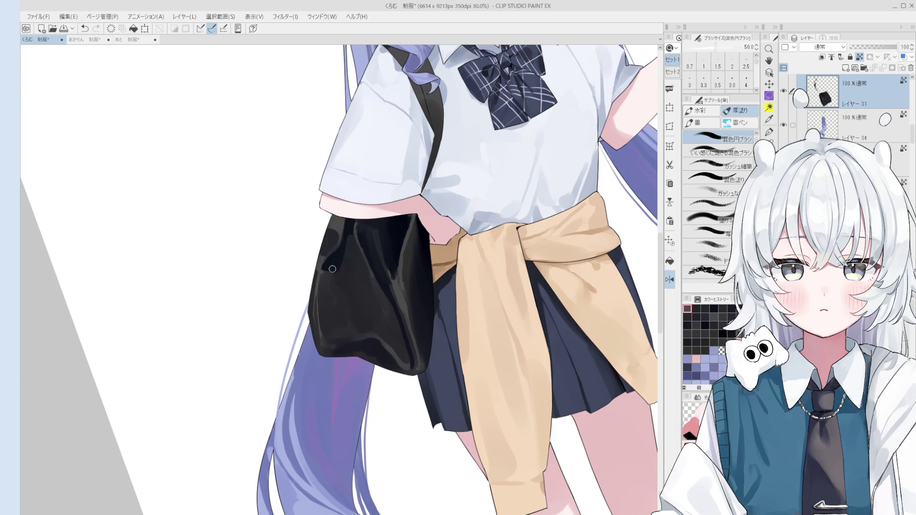
pyautogui.press('[')
pyautogui.press('[')
pyautogui.press('[')
pyautogui.press('[')
pyautogui.press('[')
pyautogui.press('[')
pyautogui.scroll(1, 358, 284)
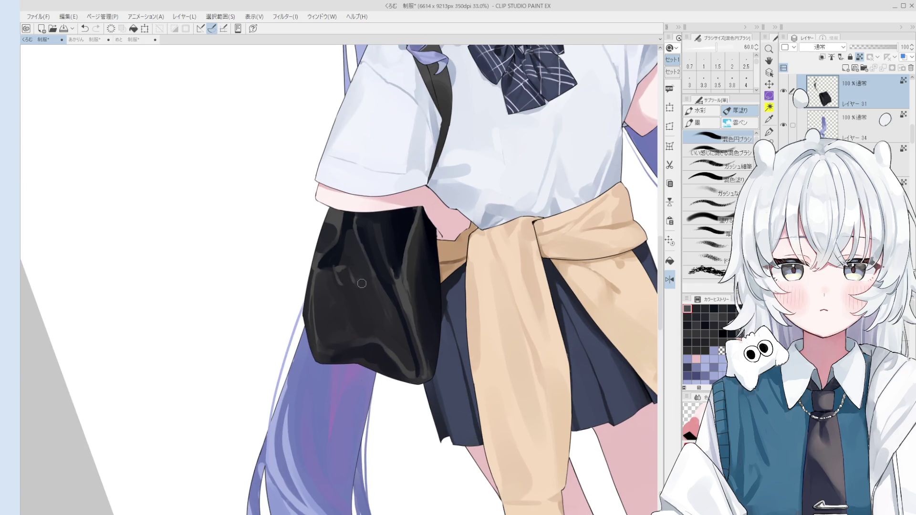
pyautogui.press('[')
pyautogui.press('[')
pyautogui.press('[')
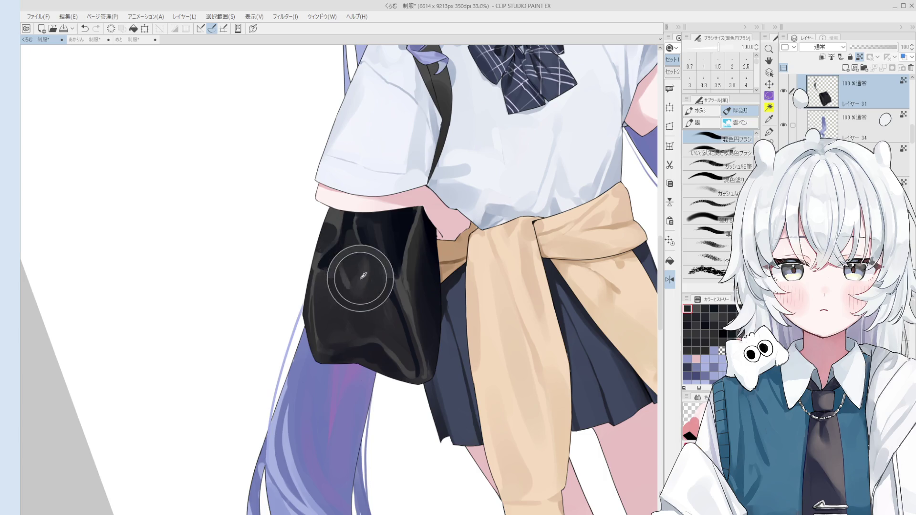
pyautogui.press(']')
pyautogui.press(']')
pyautogui.press(']')
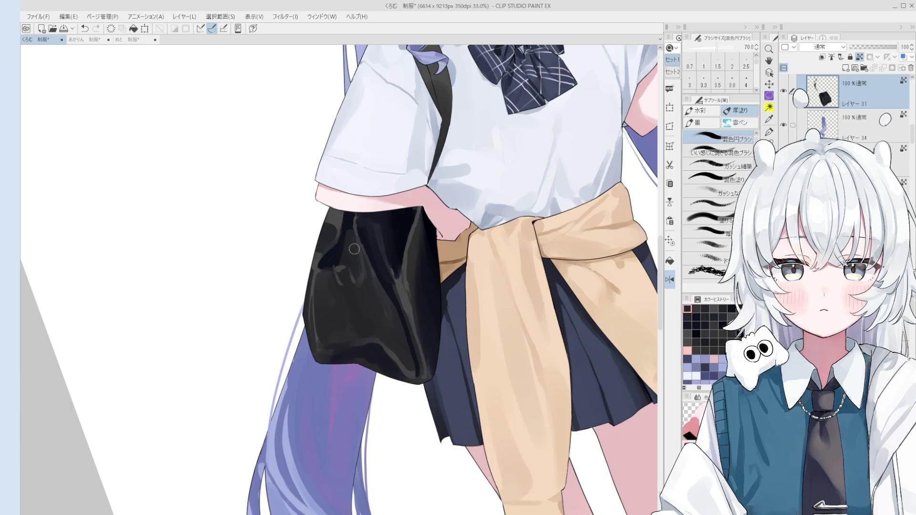
pyautogui.press(']')
pyautogui.press(']')
pyautogui.press(']')
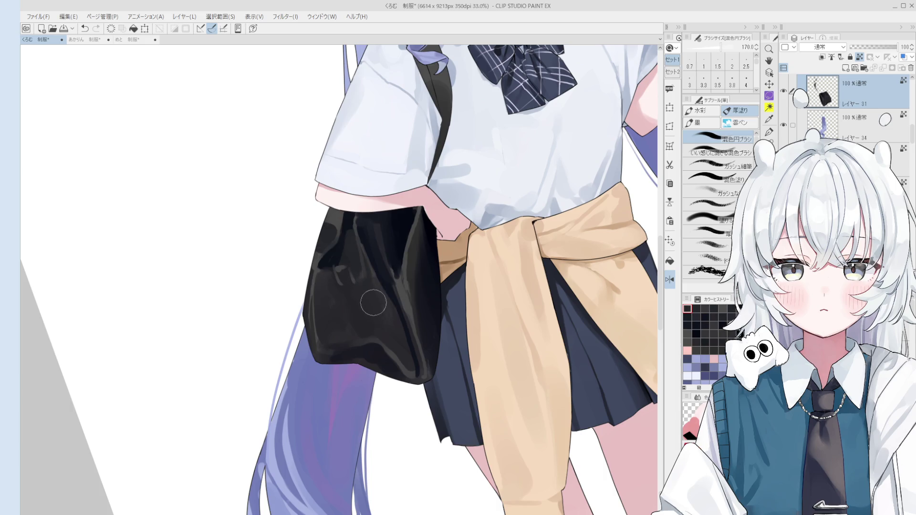
pyautogui.press('[')
pyautogui.press('[')
pyautogui.press('[')
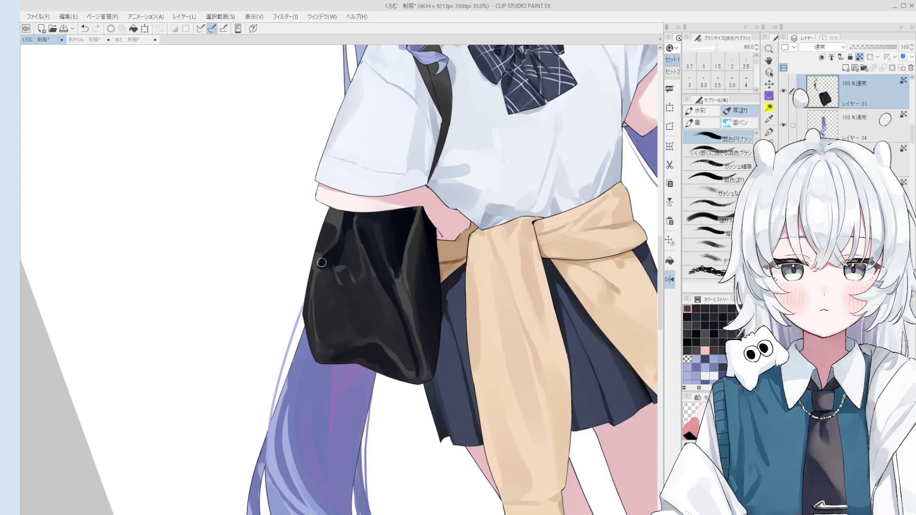
pyautogui.press(']')
pyautogui.press(']')
pyautogui.press(']')
pyautogui.press('[')
pyautogui.press('[')
pyautogui.press('[')
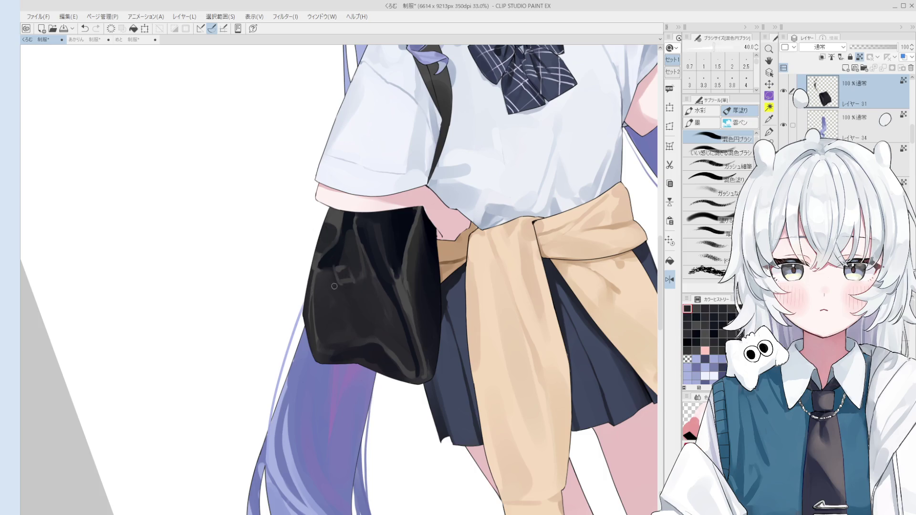
pyautogui.press(']')
pyautogui.press(']')
pyautogui.press(']')
pyautogui.press('[')
pyautogui.press('[')
pyautogui.press('[')
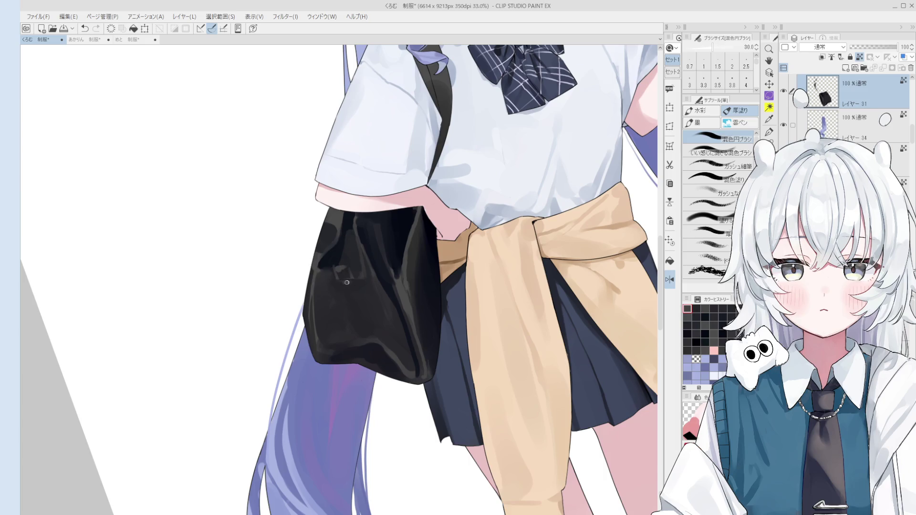
pyautogui.scroll(-2, 347, 282)
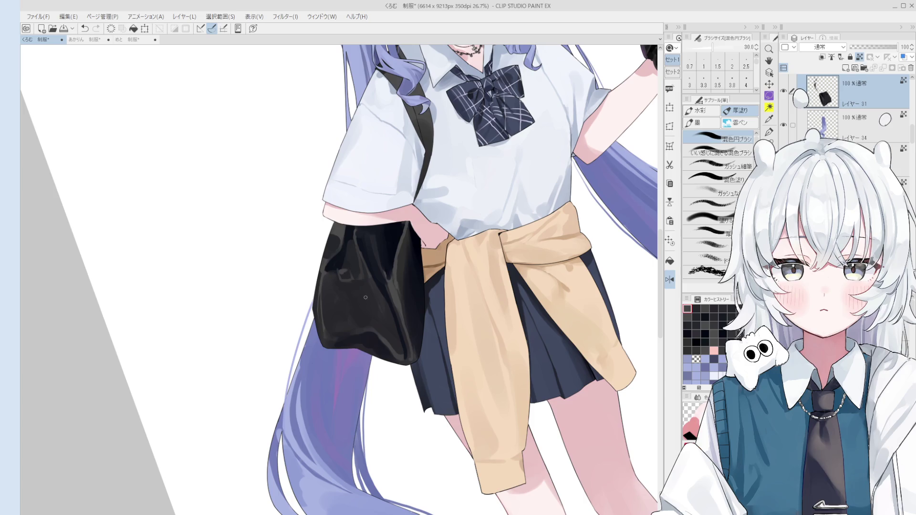
pyautogui.scroll(2, 334, 241)
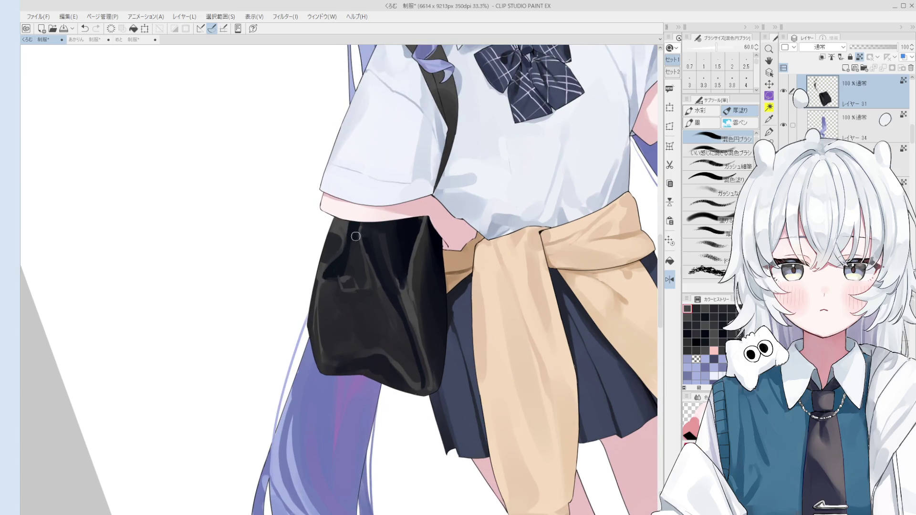
pyautogui.press('[')
# Paint a lighter grey stroke down the bag and glossy shading across its middle.
pyautogui.moveTo(354, 237); pyautogui.dragTo(381, 286)
pyautogui.press(']')
pyautogui.press(']')
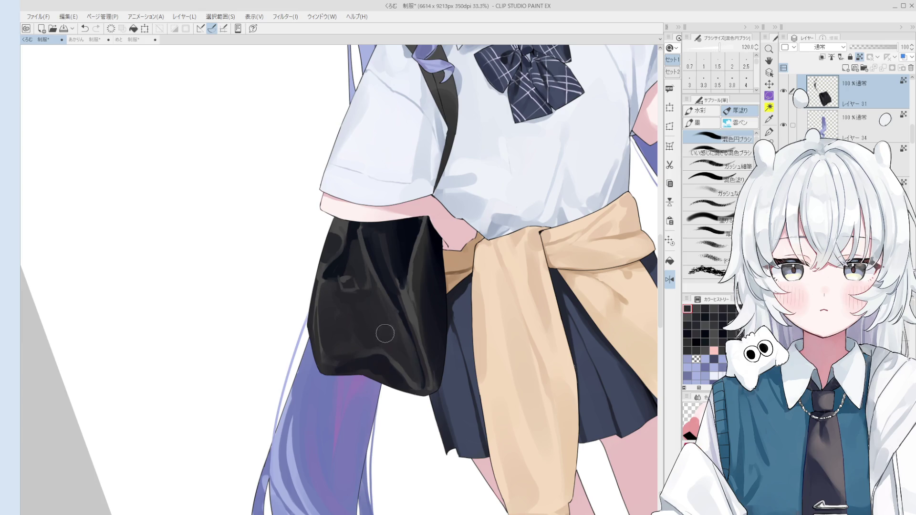
pyautogui.moveTo(394, 309)
pyautogui.mouseDown()
pyautogui.moveTo(409, 266)
pyautogui.moveTo(400, 311)
pyautogui.mouseUp()
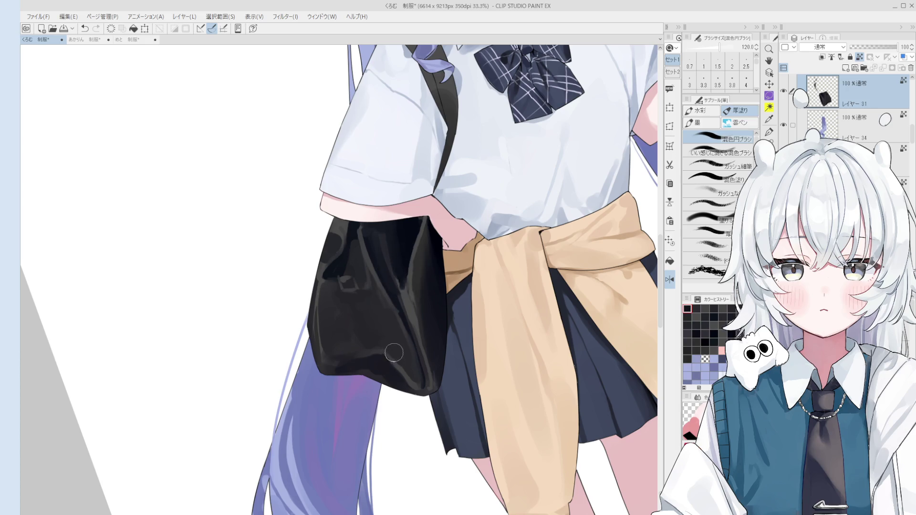
pyautogui.press('[')
pyautogui.press('[')
pyautogui.press('[')
pyautogui.scroll(-1, 367, 303)
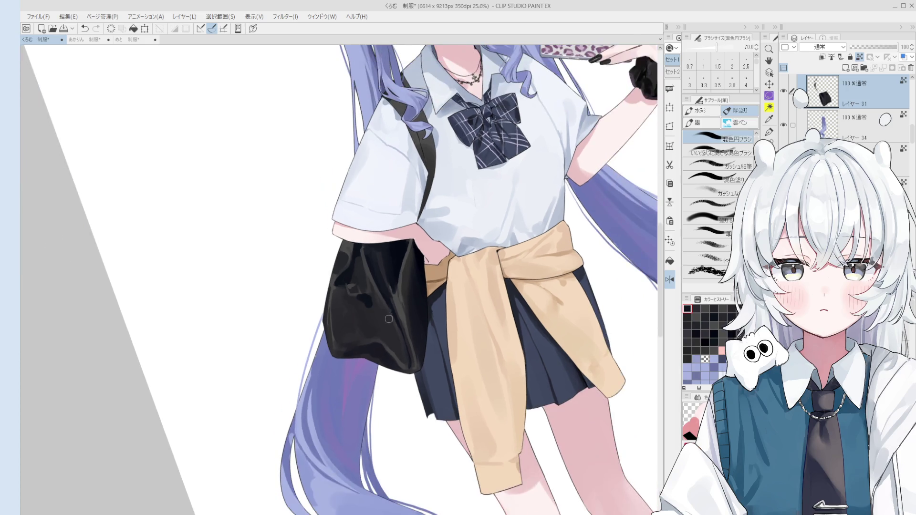
# Enlarge the brush and repaint a shading stroke on the bag, then undo it.
pyautogui.scroll(1, 389, 319)
pyautogui.hotkey('ctrl', 'z')
pyautogui.press(']')
pyautogui.press(']')
pyautogui.moveTo(359, 329)
pyautogui.mouseDown()
pyautogui.moveTo(353, 340)
pyautogui.moveTo(365, 315)
pyautogui.moveTo(348, 317)
pyautogui.mouseUp()
pyautogui.press(']')
pyautogui.press(']')
pyautogui.hotkey('ctrl', 'z')
pyautogui.press('[')
pyautogui.press('[')
pyautogui.press('[')
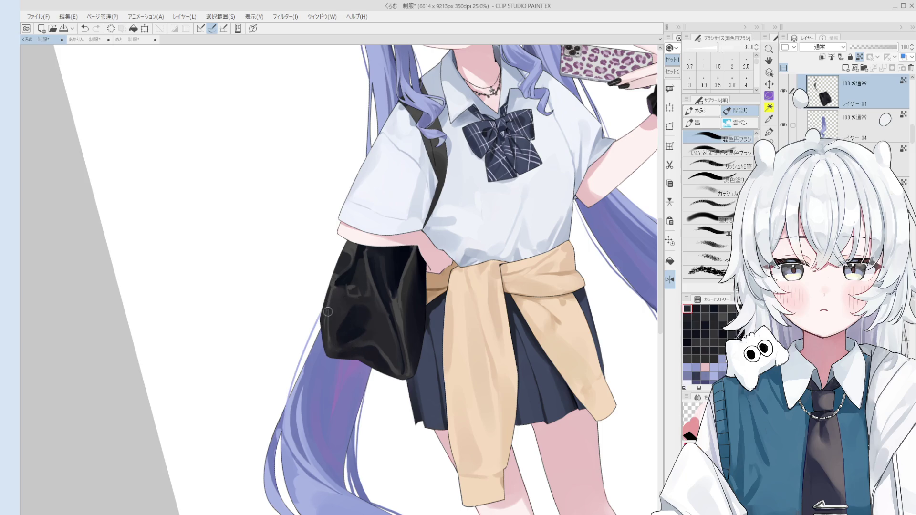
# Sample dark tones from the bag and darken its lighter grey lower-left edge, undoing part of the stroke.
pyautogui.keyDown('alt'); pyautogui.click(334, 283); pyautogui.keyUp('alt')
pyautogui.keyDown('alt'); pyautogui.click(341, 315); pyautogui.keyUp('alt')
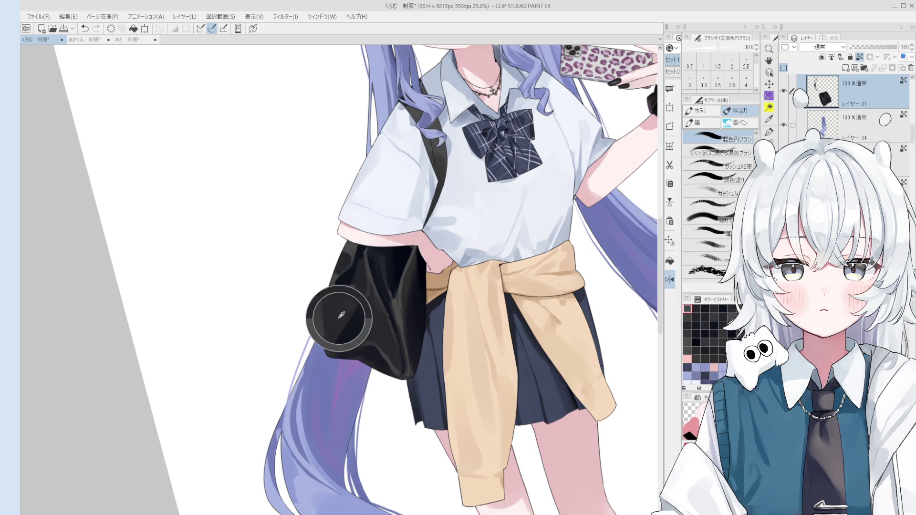
pyautogui.keyDown('alt'); pyautogui.click(348, 326); pyautogui.keyUp('alt')
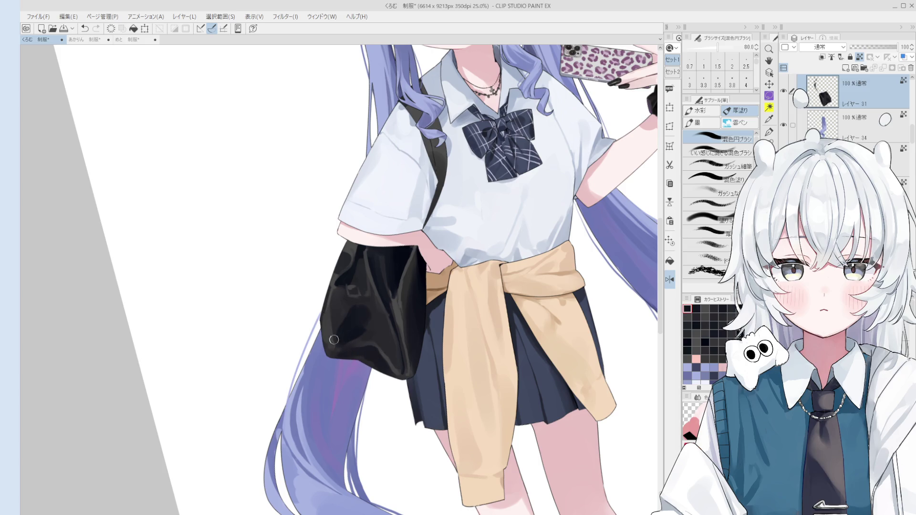
pyautogui.moveTo(332, 345); pyautogui.dragTo(335, 331)
pyautogui.hotkey('ctrl', 'z')
pyautogui.scroll(2, 326, 323)
pyautogui.press(']')
pyautogui.press(']')
pyautogui.press(']')
pyautogui.scroll(-2, 345, 360)
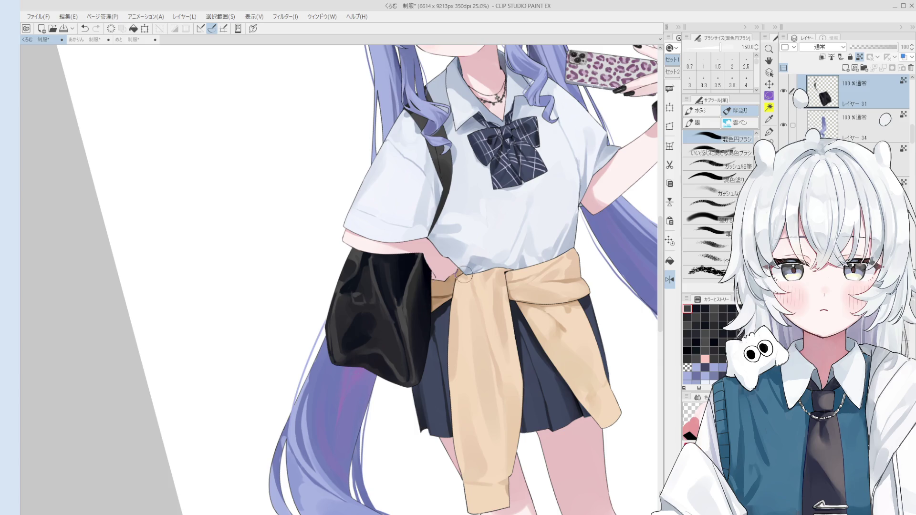
pyautogui.scroll(1, 334, 322)
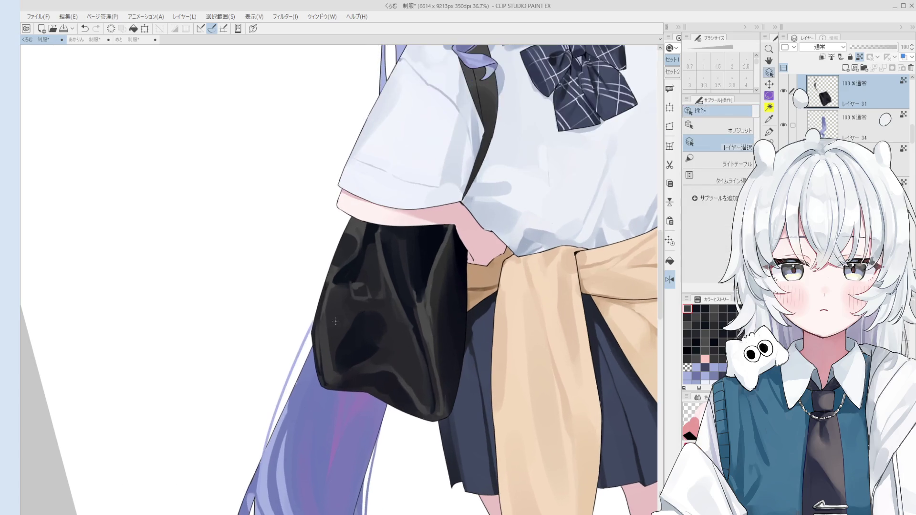
# Paint a shading stroke over the bag's lower area and save the illustration.
pyautogui.scroll(1, 334, 323)
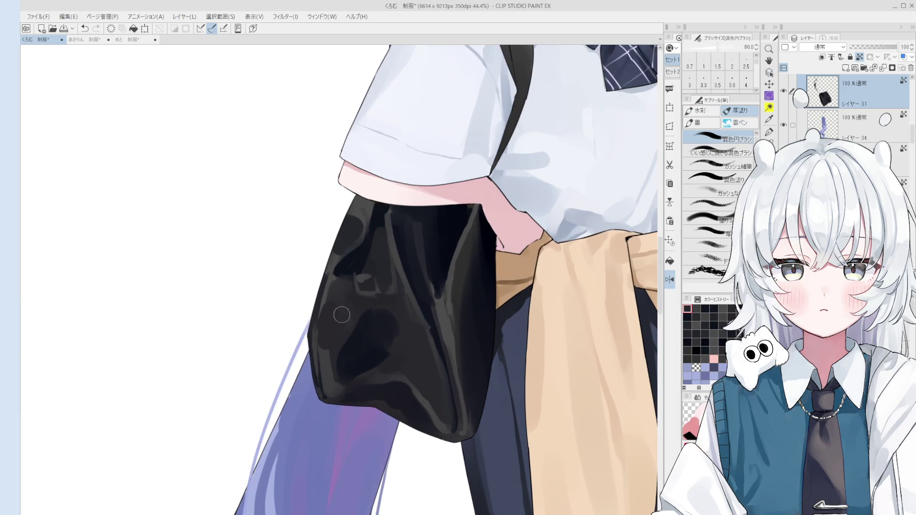
pyautogui.moveTo(329, 342)
pyautogui.mouseDown()
pyautogui.moveTo(333, 314)
pyautogui.moveTo(331, 376)
pyautogui.moveTo(352, 331)
pyautogui.moveTo(352, 374)
pyautogui.moveTo(339, 326)
pyautogui.moveTo(399, 338)
pyautogui.moveTo(349, 359)
pyautogui.mouseUp()
pyautogui.scroll(-1, 332, 365)
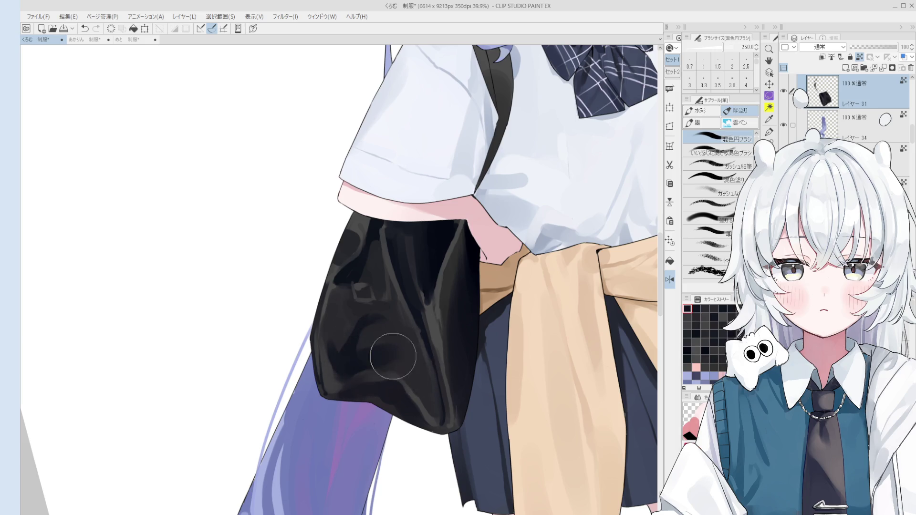
pyautogui.scroll(-2, 388, 362)
pyautogui.press(']')
pyautogui.press('[')
pyautogui.press('[')
pyautogui.press('[')
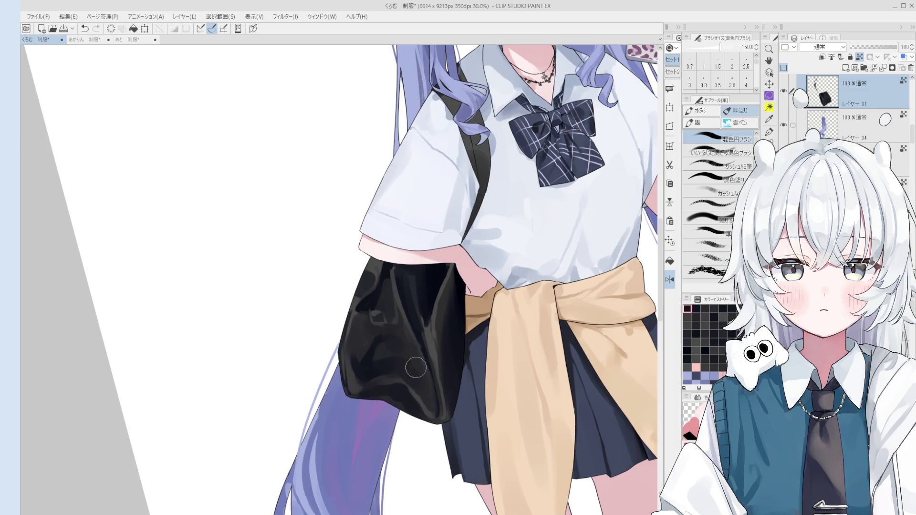
pyautogui.hotkey('ctrl', 's')
pyautogui.press('[')
# Paint a dark stroke down the bag's right side, then undo it.
pyautogui.moveTo(431, 370); pyautogui.dragTo(431, 391)
pyautogui.press(']')
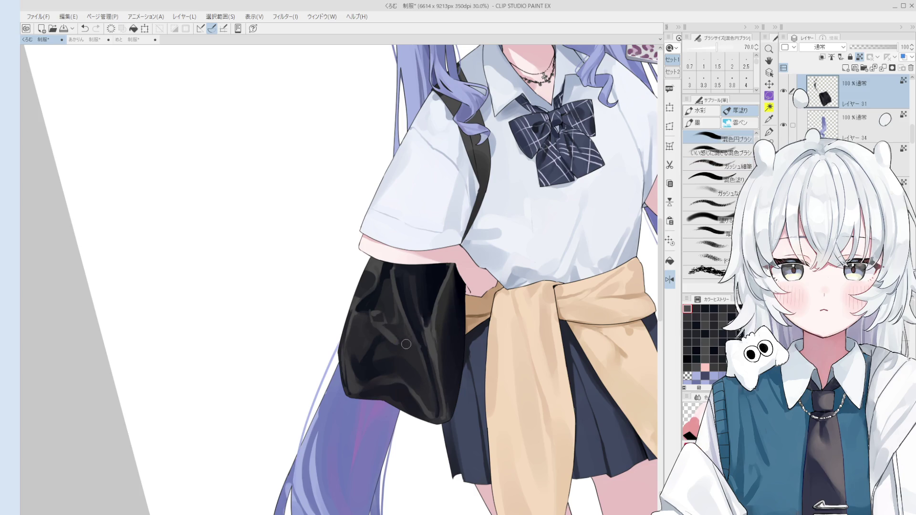
pyautogui.hotkey('ctrl', 'z')
pyautogui.press('[')
pyautogui.press('[')
pyautogui.press('[')
pyautogui.press(']')
# Sketch a small squarish clasp onto the bag's upper-left with short strokes at size 40.
pyautogui.moveTo(399, 345)
pyautogui.mouseDown()
pyautogui.moveTo(388, 344)
pyautogui.moveTo(407, 367)
pyautogui.mouseUp()
pyautogui.press('[')
pyautogui.press('[')
pyautogui.press('[')
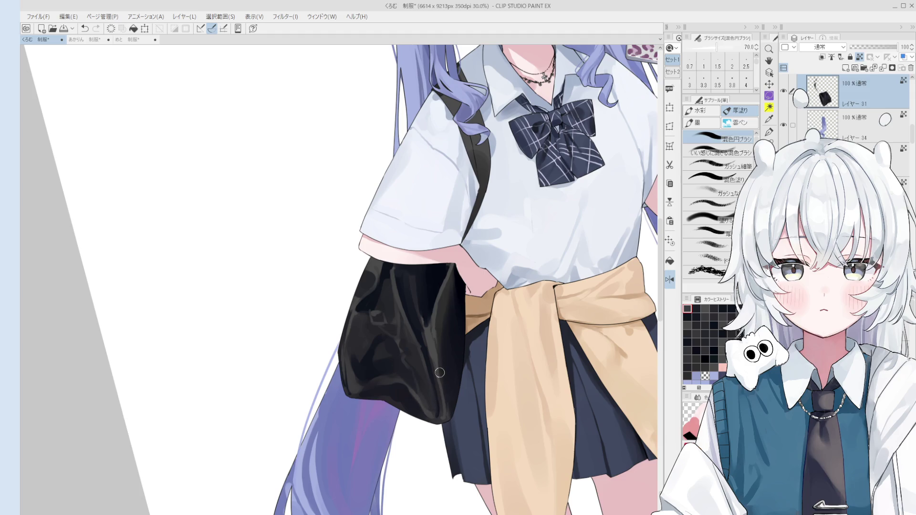
pyautogui.scroll(1, 439, 372)
pyautogui.moveTo(393, 361); pyautogui.dragTo(401, 380)
pyautogui.scroll(-1, 419, 411)
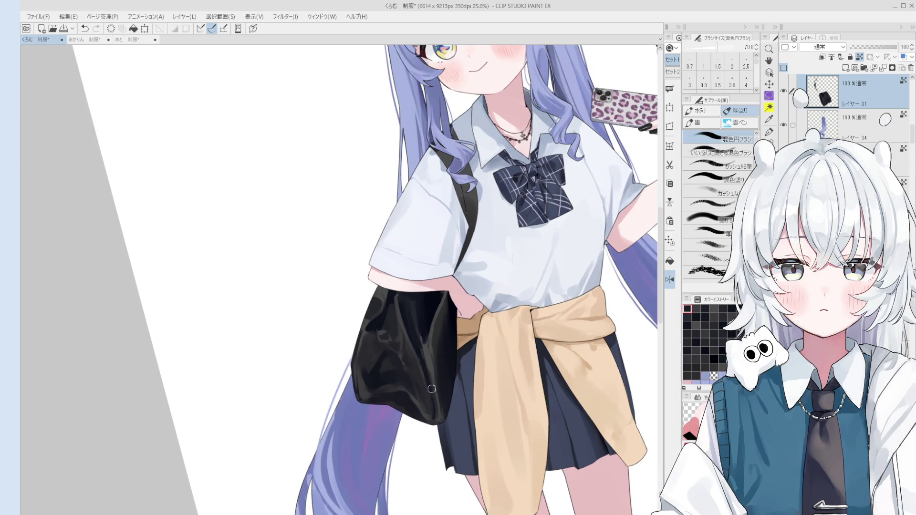
pyautogui.scroll(1, 432, 384)
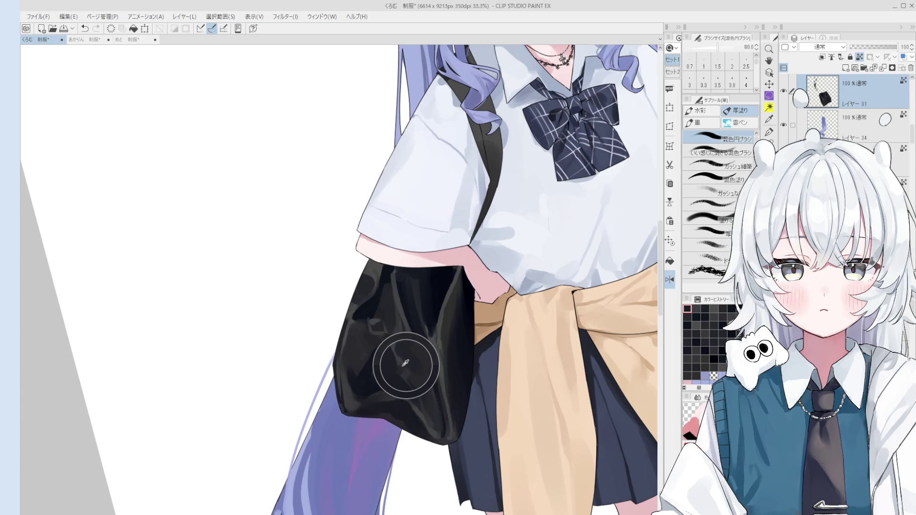
pyautogui.moveTo(409, 368); pyautogui.dragTo(383, 341)
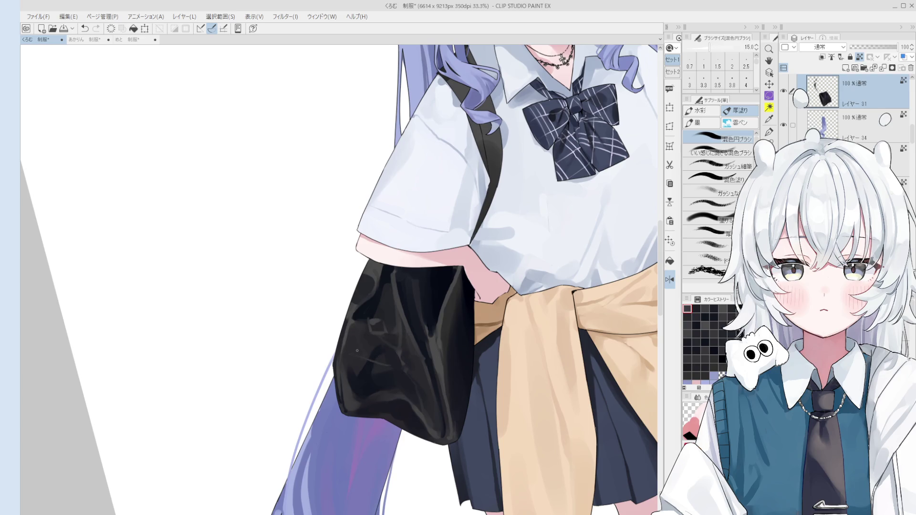
pyautogui.scroll(2, 401, 328)
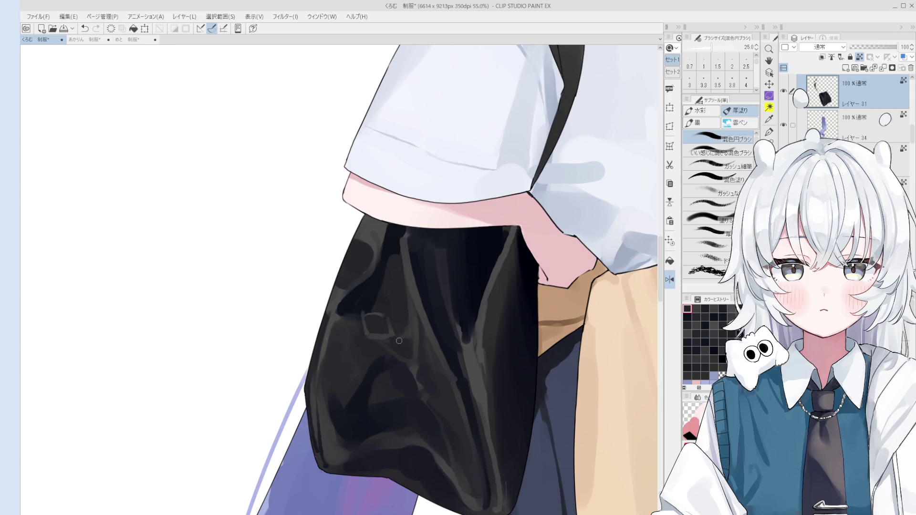
# Darken around the small buckle square and outline its edges in dark paint.
pyautogui.scroll(1, 399, 341)
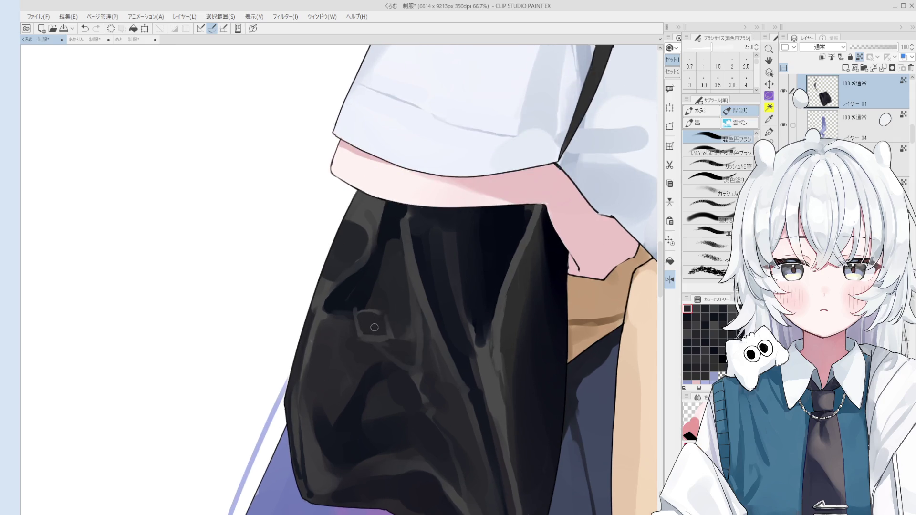
pyautogui.moveTo(357, 292)
pyautogui.mouseDown()
pyautogui.moveTo(377, 292)
pyautogui.moveTo(364, 303)
pyautogui.moveTo(372, 304)
pyautogui.mouseUp()
pyautogui.moveTo(371, 304)
pyautogui.mouseDown()
pyautogui.moveTo(363, 307)
pyautogui.moveTo(375, 313)
pyautogui.mouseUp()
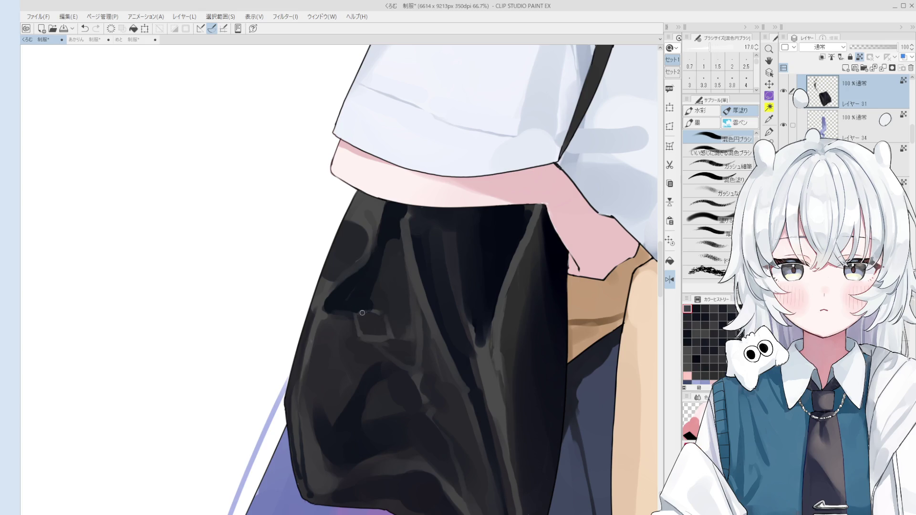
pyautogui.scroll(-1, 376, 313)
pyautogui.moveTo(368, 304)
pyautogui.mouseDown()
pyautogui.moveTo(378, 291)
pyautogui.moveTo(384, 297)
pyautogui.mouseUp()
pyautogui.press('[')
pyautogui.moveTo(376, 334)
pyautogui.mouseDown()
pyautogui.moveTo(368, 315)
pyautogui.moveTo(364, 336)
pyautogui.moveTo(408, 342)
pyautogui.mouseUp()
pyautogui.hotkey('ctrl', 'z')
# Draw a dark pocket flap line across the bag and blend the outline.
pyautogui.scroll(-2, 365, 342)
pyautogui.scroll(-2, 366, 342)
pyautogui.moveTo(358, 358); pyautogui.dragTo(420, 362)
pyautogui.hotkey('ctrl', 'z')
pyautogui.moveTo(354, 359)
pyautogui.mouseDown()
pyautogui.moveTo(419, 368)
pyautogui.moveTo(357, 358)
pyautogui.mouseUp()
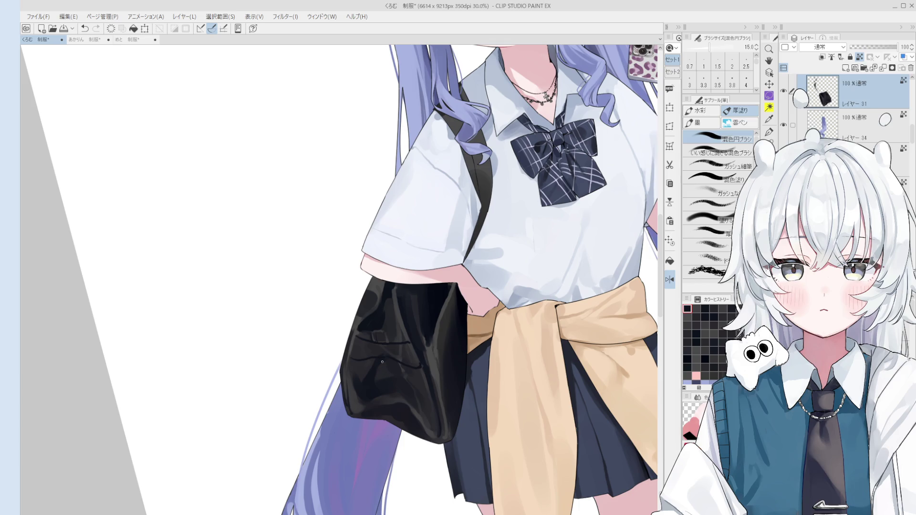
pyautogui.scroll(5, 382, 362)
pyautogui.moveTo(384, 373)
pyautogui.mouseDown()
pyautogui.moveTo(382, 380)
pyautogui.moveTo(392, 368)
pyautogui.moveTo(399, 379)
pyautogui.moveTo(398, 357)
pyautogui.mouseUp()
# Sample dark colours from the bag with the brush at sizes 10 to 15.
pyautogui.press('[')
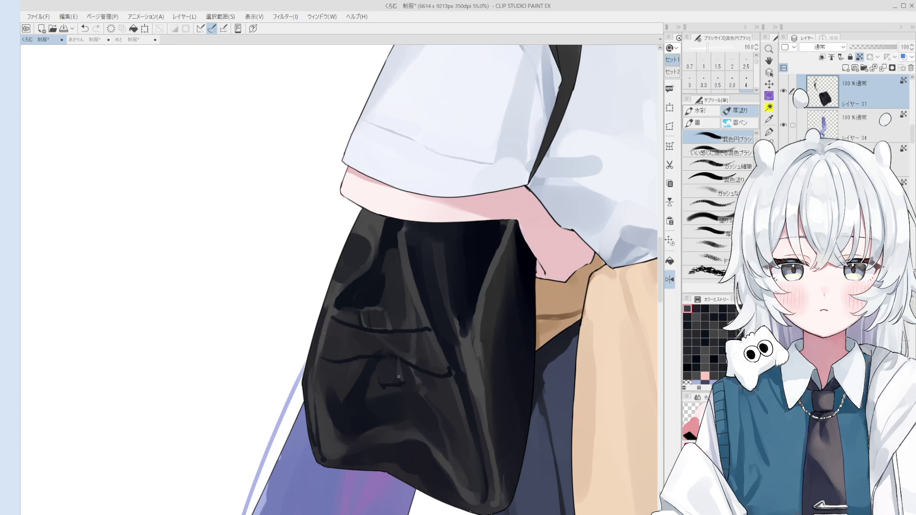
pyautogui.keyDown('alt'); pyautogui.click(393, 379); pyautogui.keyUp('alt')
pyautogui.press(']')
pyautogui.press(']')
pyautogui.keyDown('alt'); pyautogui.click(400, 378); pyautogui.keyUp('alt')
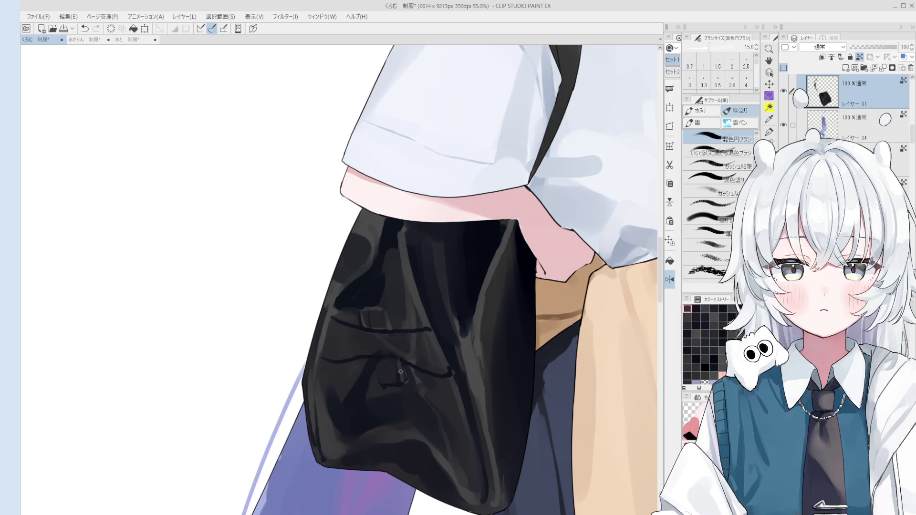
pyautogui.scroll(-5, 405, 382)
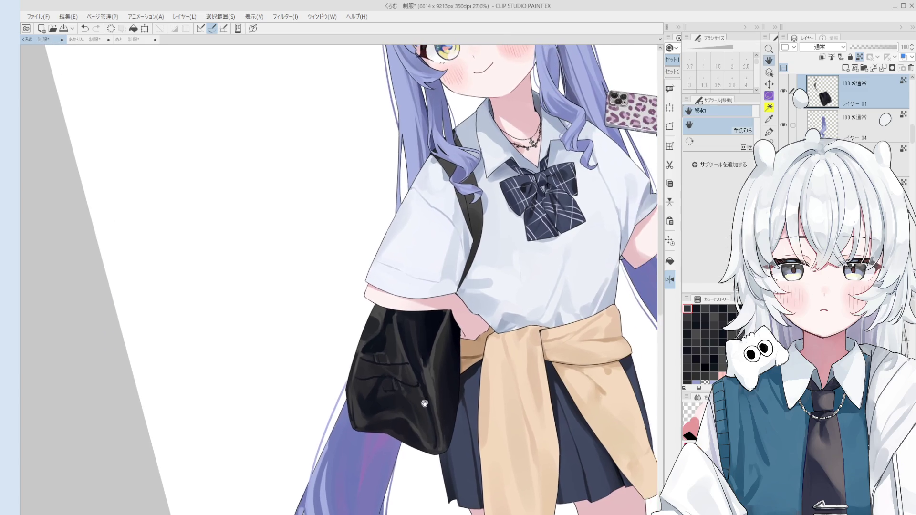
# Return to the colour-mixing brush and bring its size down from 600 to 17.
pyautogui.scroll(-2, 426, 374)
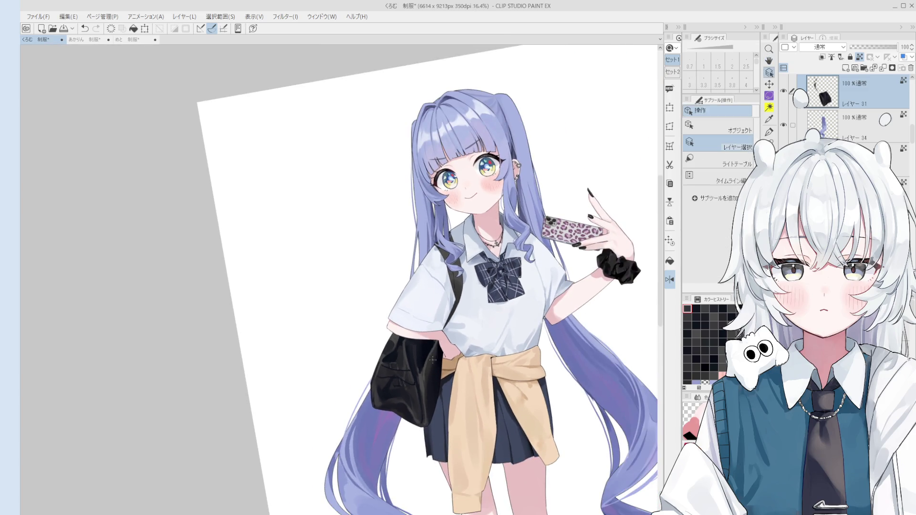
pyautogui.scroll(2, 416, 358)
pyautogui.press('b')
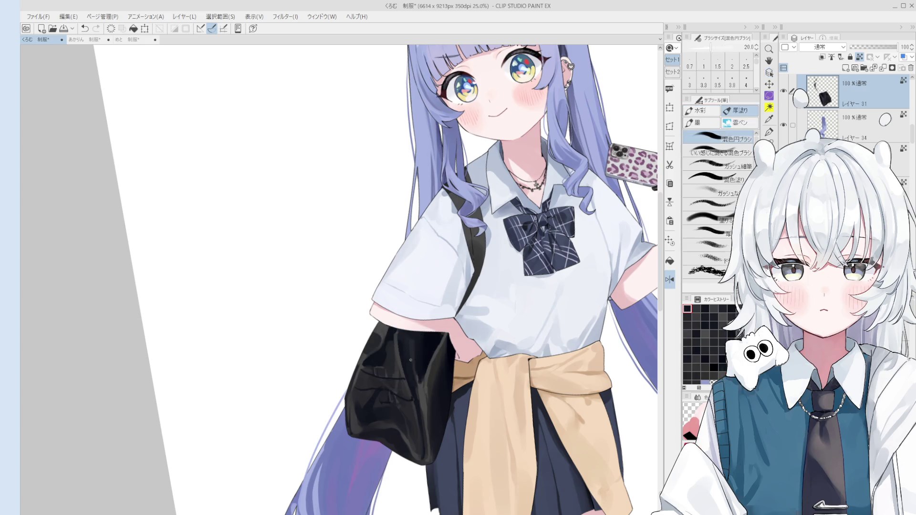
pyautogui.press('[')
pyautogui.press('[')
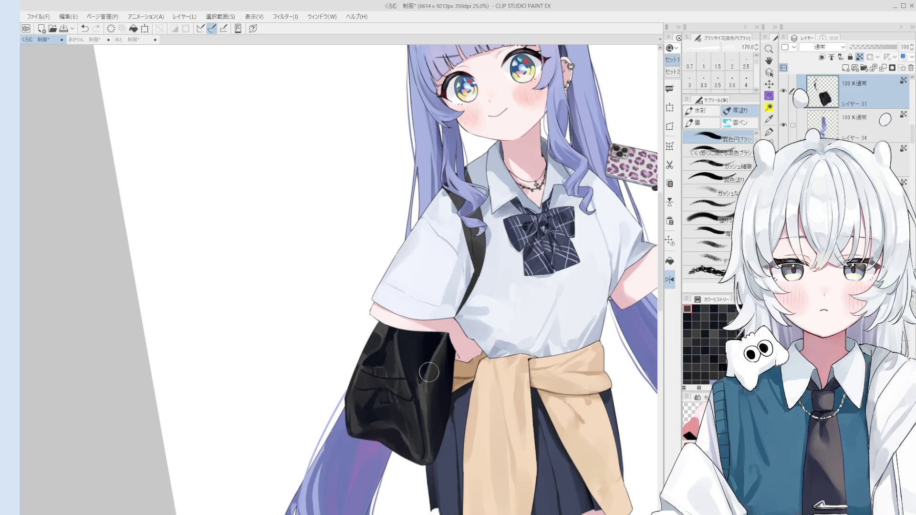
pyautogui.scroll(1, 428, 372)
pyautogui.scroll(1, 412, 365)
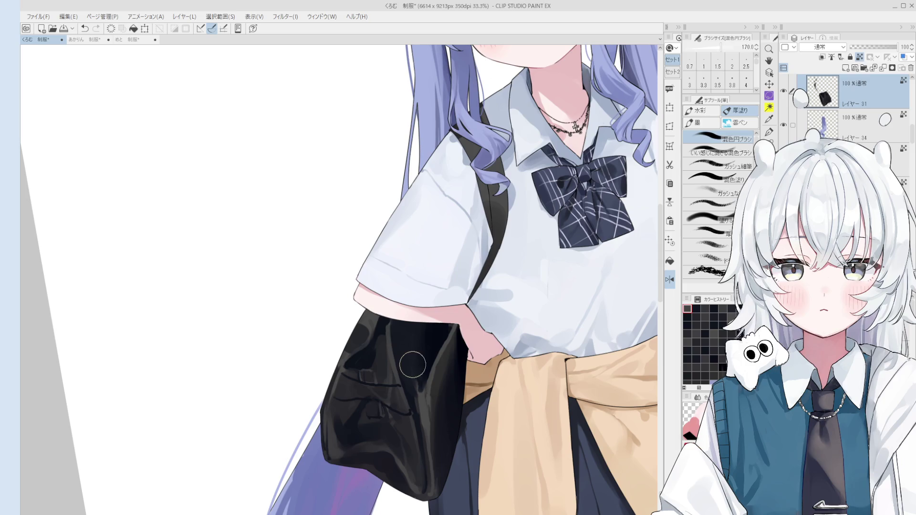
pyautogui.press(']')
pyautogui.press(']')
pyautogui.press(']')
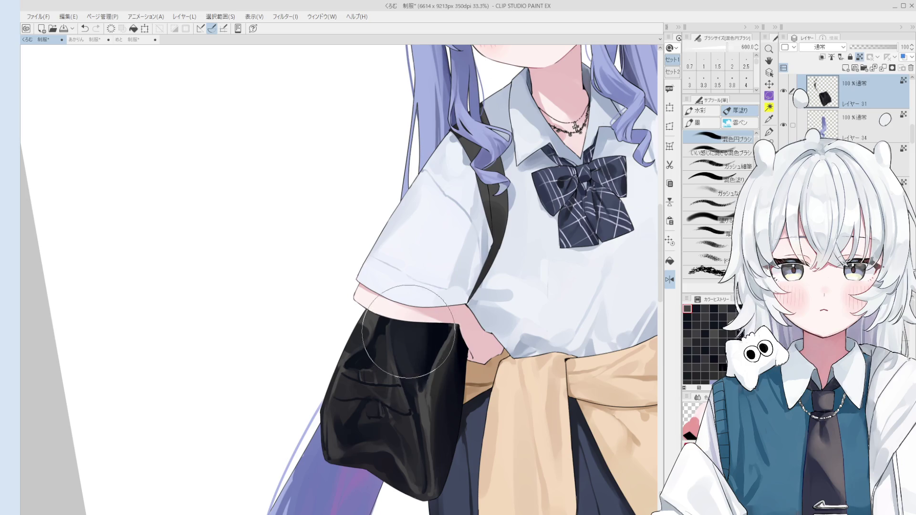
pyautogui.press('[')
pyautogui.press('[')
pyautogui.press('[')
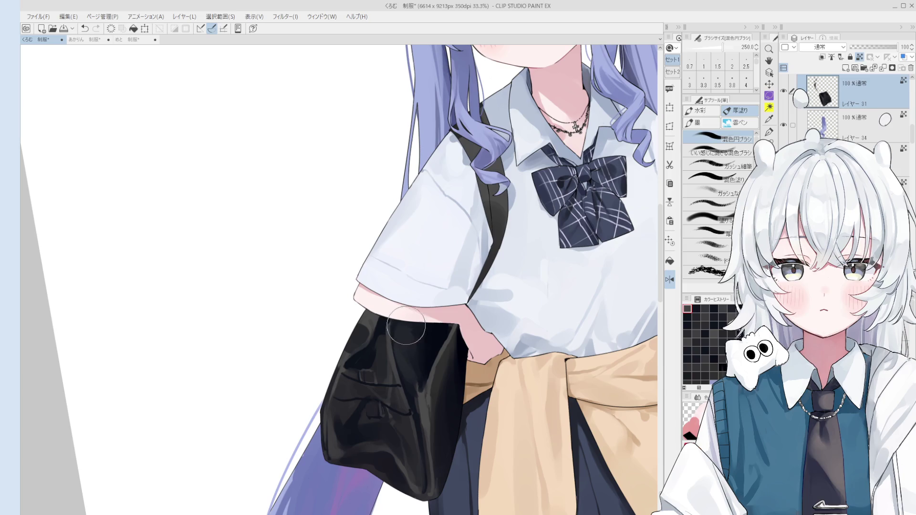
pyautogui.press('[')
pyautogui.press('[')
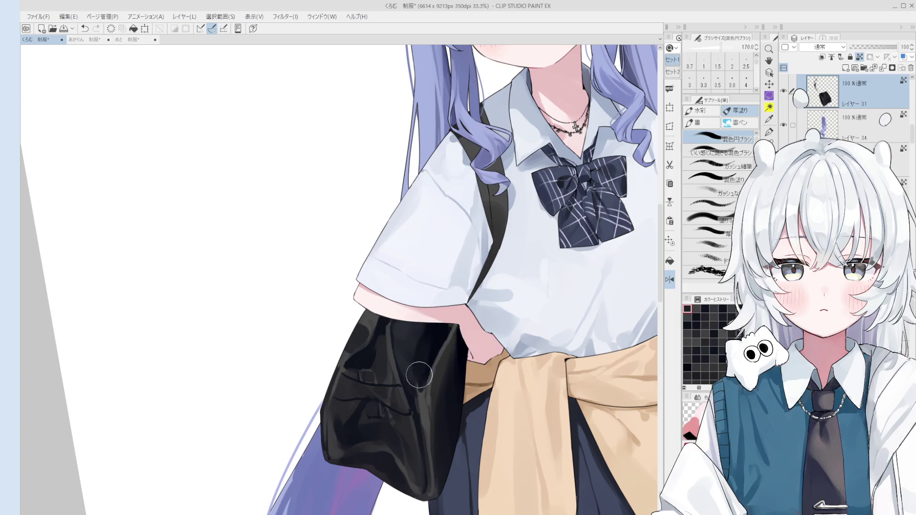
pyautogui.press('[')
pyautogui.press('[')
pyautogui.press('[')
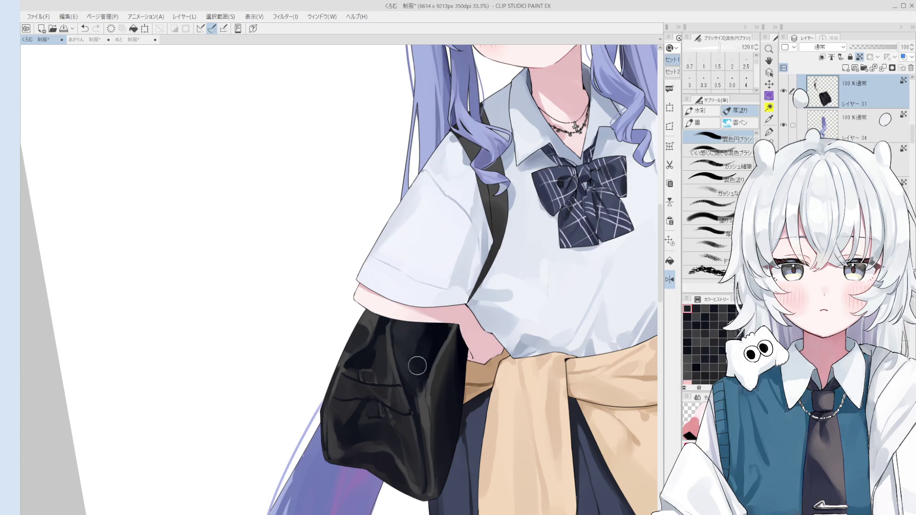
pyautogui.moveTo(414, 389)
pyautogui.mouseDown()
pyautogui.moveTo(419, 380)
pyautogui.moveTo(415, 401)
pyautogui.moveTo(403, 389)
pyautogui.moveTo(415, 414)
pyautogui.mouseUp()
pyautogui.press('[')
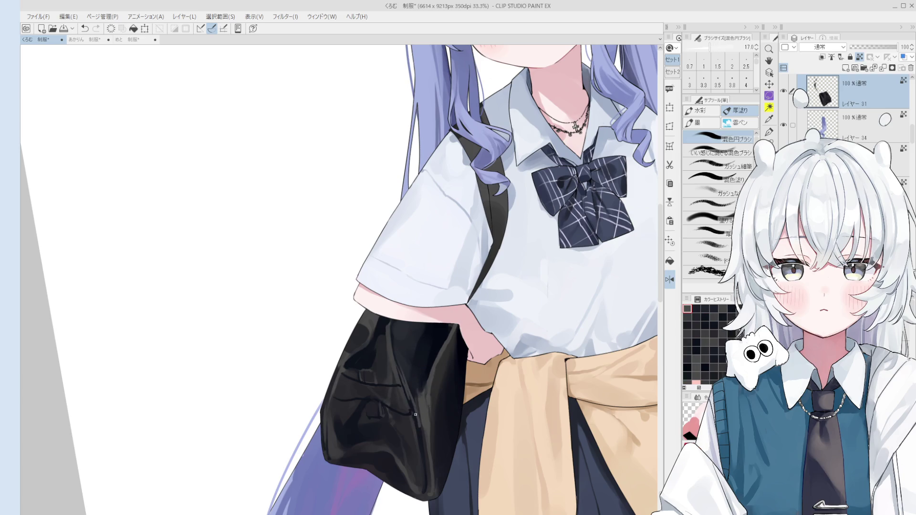
# Paint faint strokes along the bag's upper crease using shading tones sampled from the bag.
pyautogui.moveTo(394, 344)
pyautogui.mouseDown()
pyautogui.moveTo(399, 350)
pyautogui.moveTo(396, 325)
pyautogui.moveTo(409, 369)
pyautogui.moveTo(404, 391)
pyautogui.mouseUp()
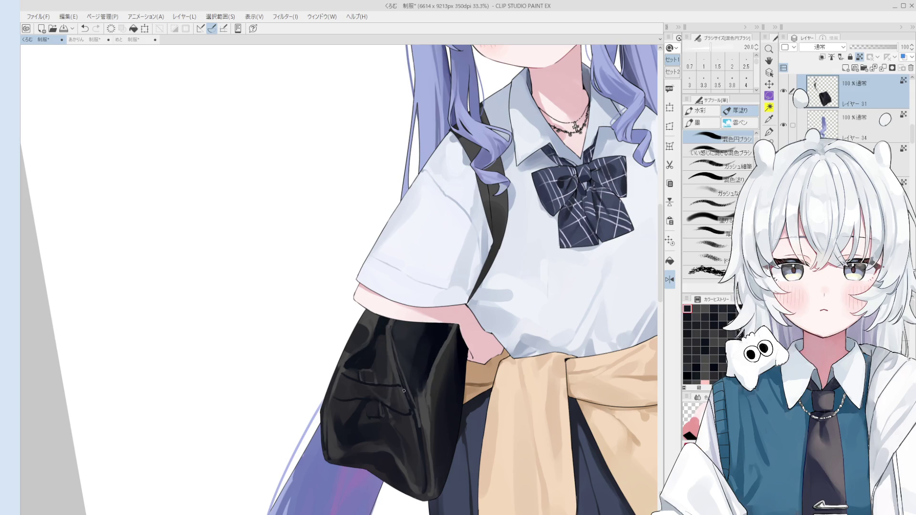
pyautogui.keyDown('alt'); pyautogui.click(388, 378); pyautogui.keyUp('alt')
pyautogui.moveTo(393, 340); pyautogui.dragTo(409, 398)
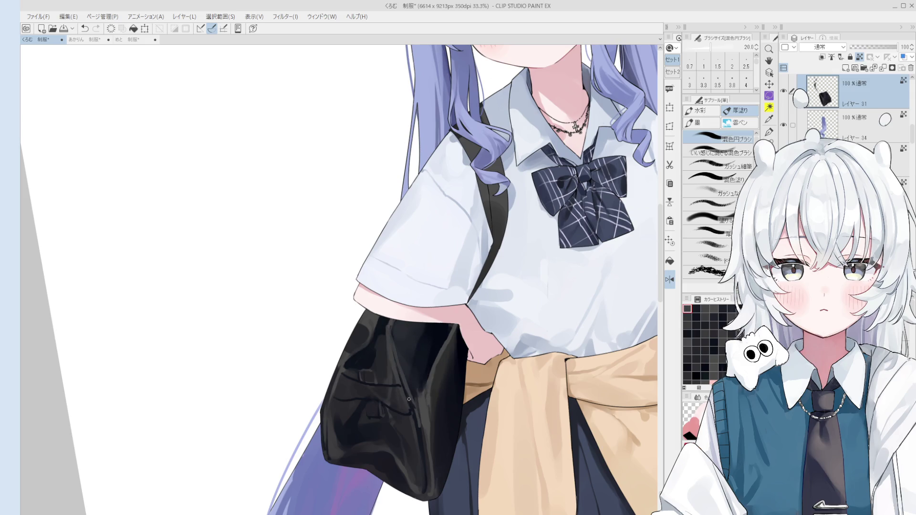
pyautogui.scroll(-1, 413, 414)
pyautogui.keyDown('alt'); pyautogui.click(414, 430); pyautogui.keyUp('alt')
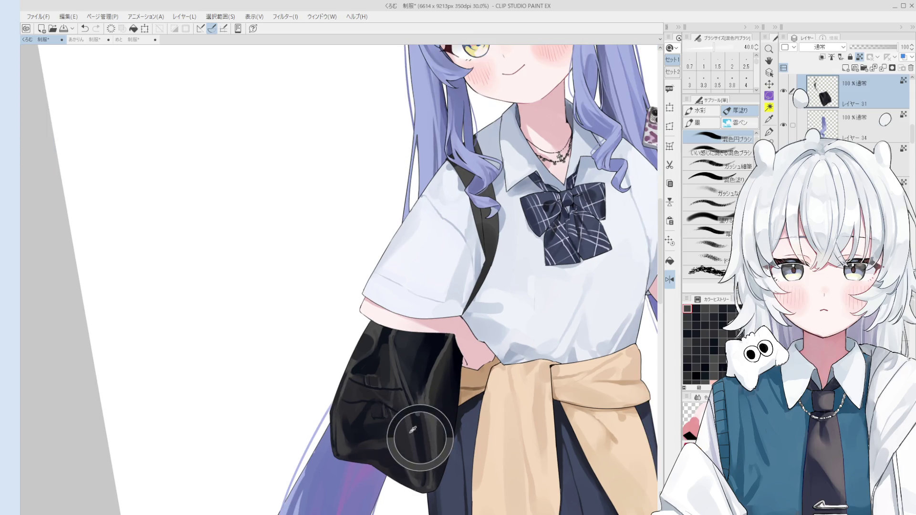
pyautogui.keyDown('alt'); pyautogui.click(417, 406); pyautogui.keyUp('alt')
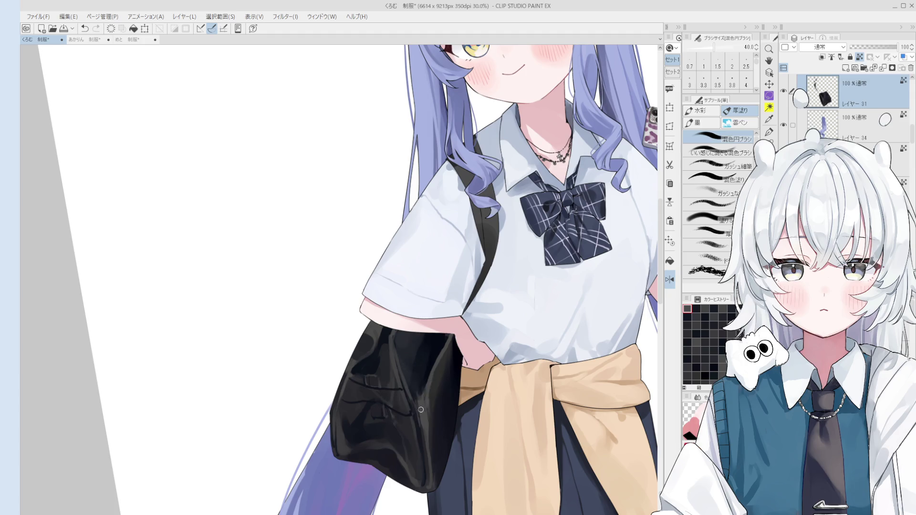
pyautogui.keyDown('alt'); pyautogui.click(412, 394); pyautogui.keyUp('alt')
pyautogui.keyDown('alt'); pyautogui.click(426, 398); pyautogui.keyUp('alt')
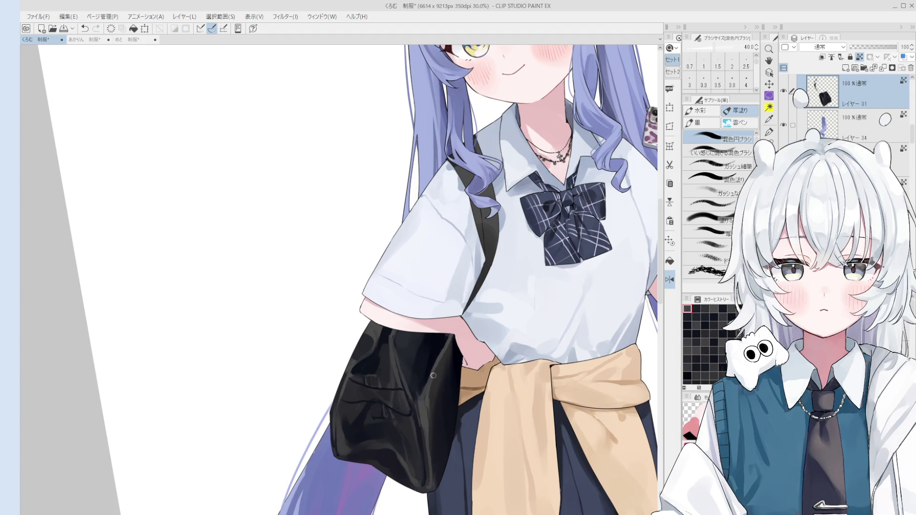
# Resize the brush between 80 and 25 and mirror the canvas to check the shading.
pyautogui.press(']')
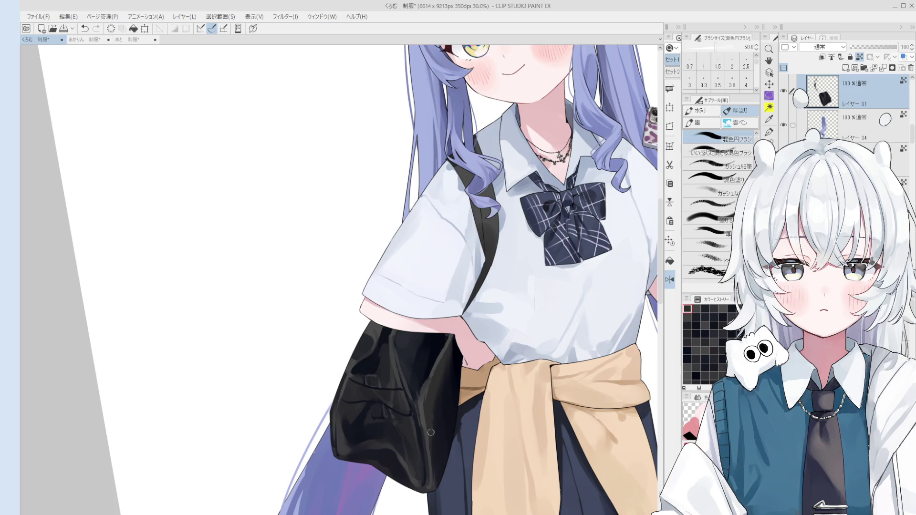
pyautogui.keyDown('alt'); pyautogui.click(425, 419); pyautogui.keyUp('alt')
pyautogui.press(']')
pyautogui.press(']')
pyautogui.press(']')
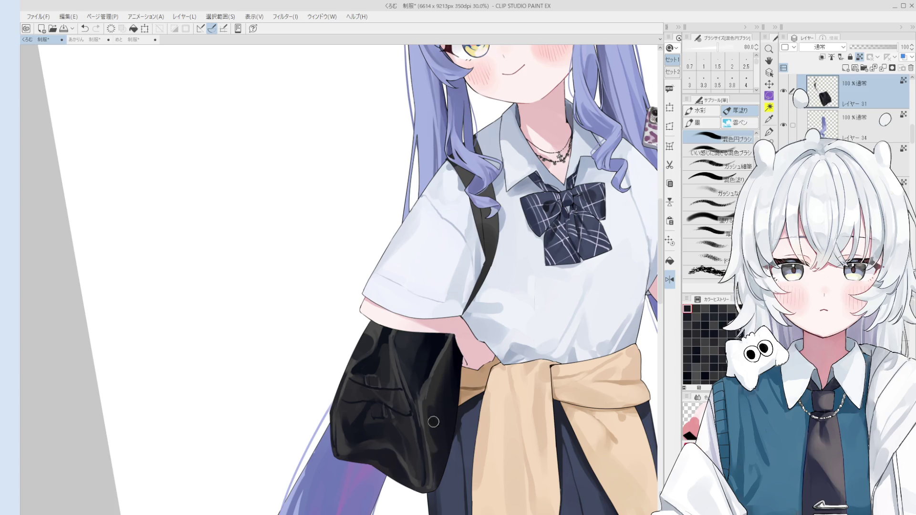
pyautogui.press('[')
pyautogui.press('[')
pyautogui.press('[')
pyautogui.press('h')
pyautogui.scroll(-3, 426, 382)
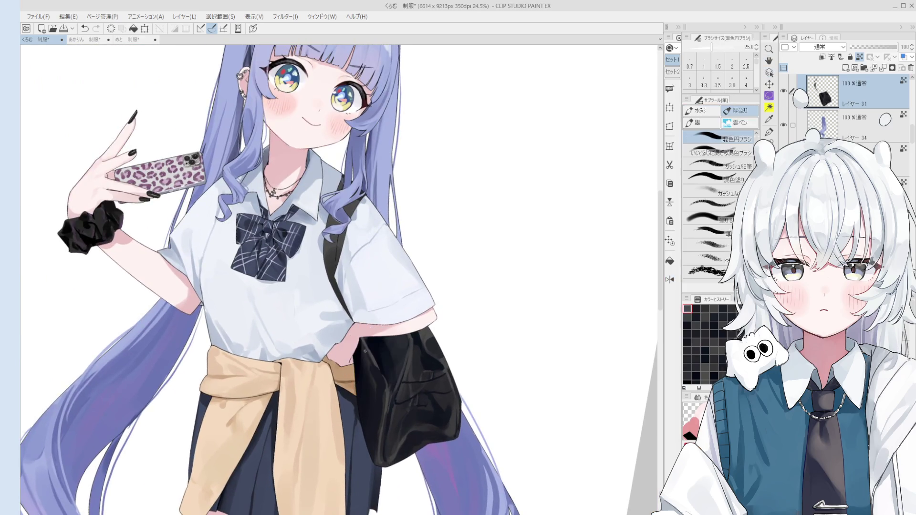
pyautogui.scroll(3, 369, 355)
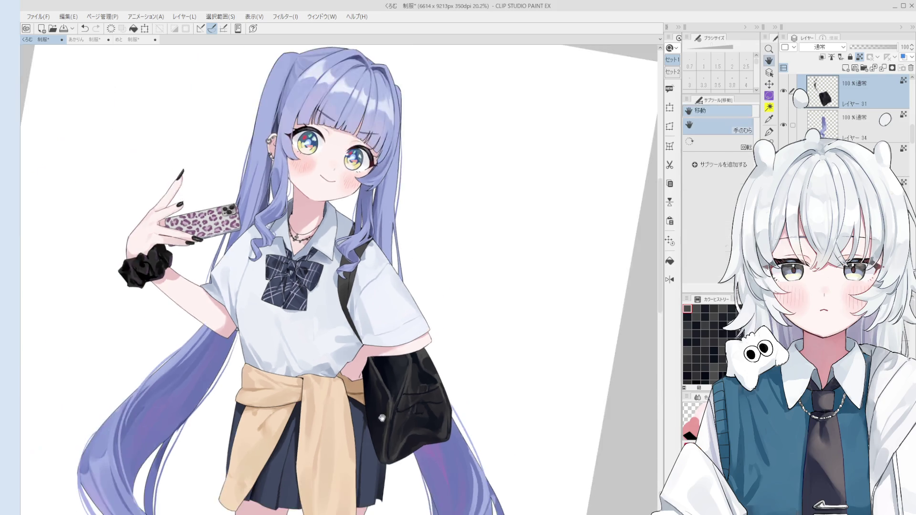
pyautogui.scroll(-3, 413, 378)
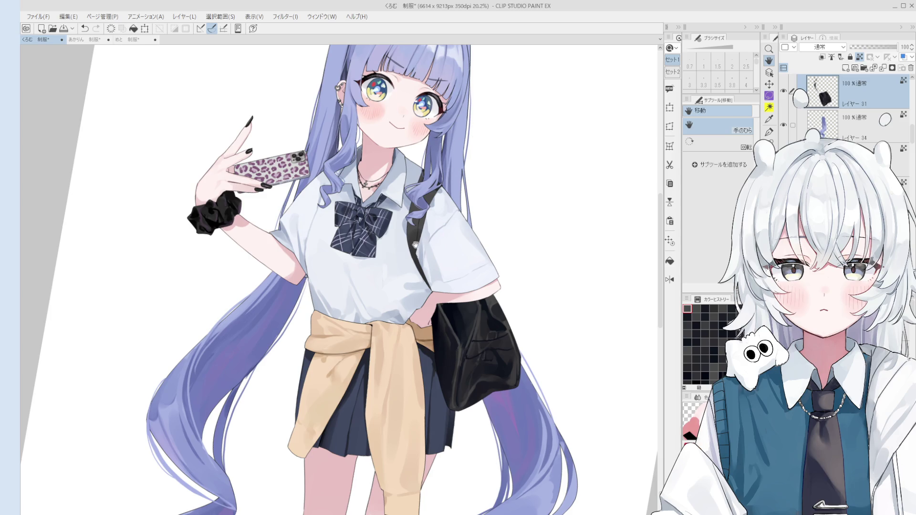
pyautogui.press('o')
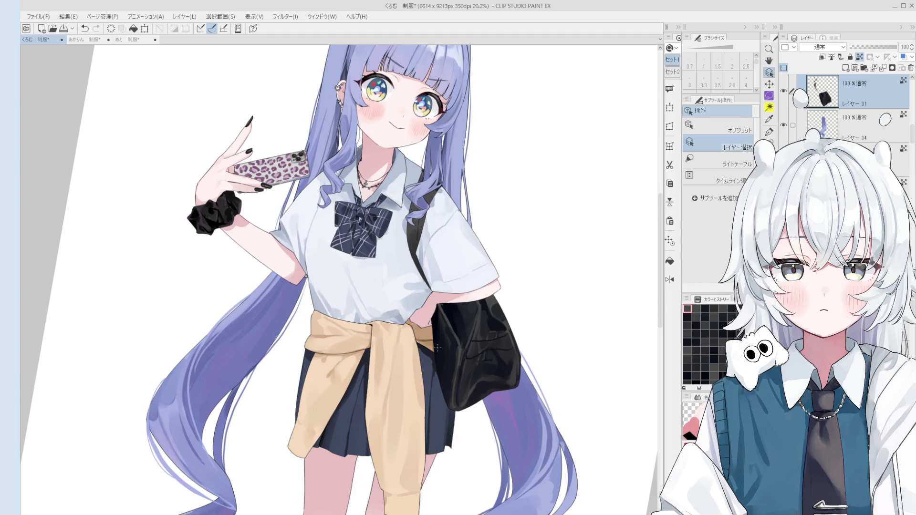
# Flip the canvas to check it, pan over to the bag, and return to the blending brush.
pyautogui.scroll(4, 438, 348)
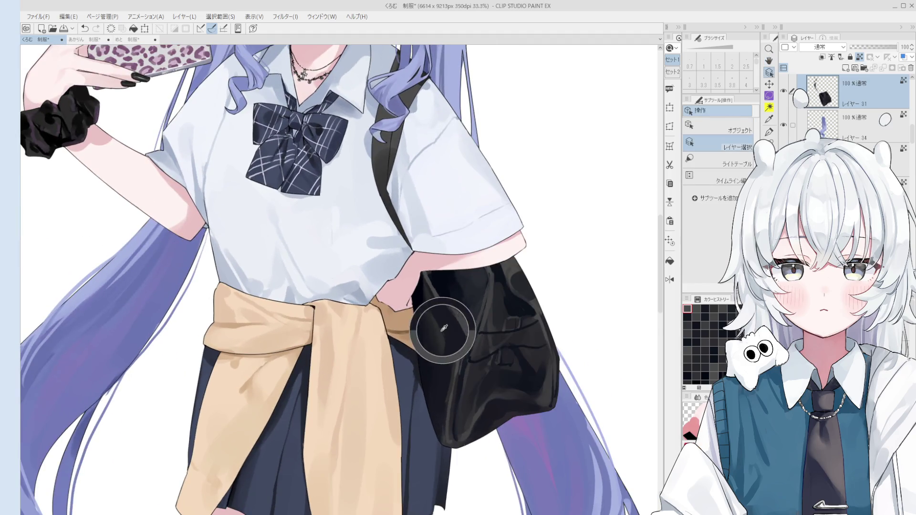
pyautogui.press('b')
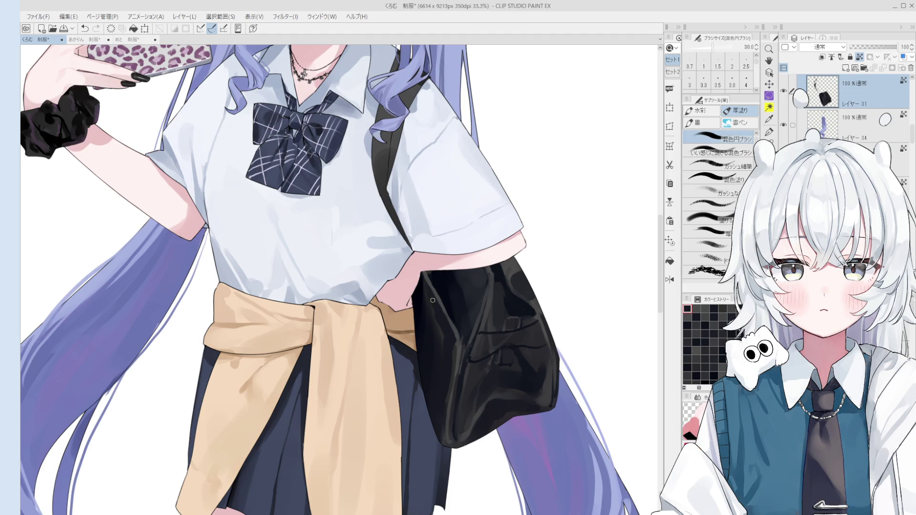
pyautogui.scroll(-3, 456, 306)
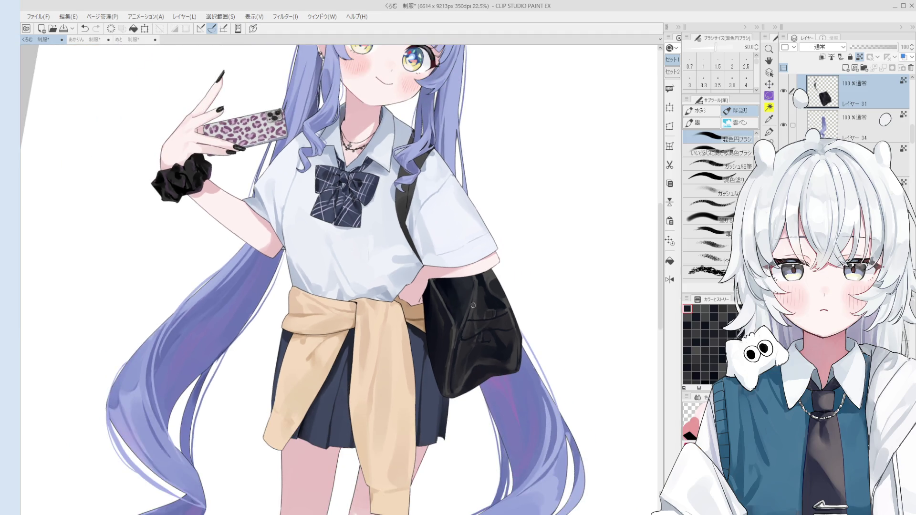
pyautogui.press('h')
pyautogui.scroll(-4, 412, 291)
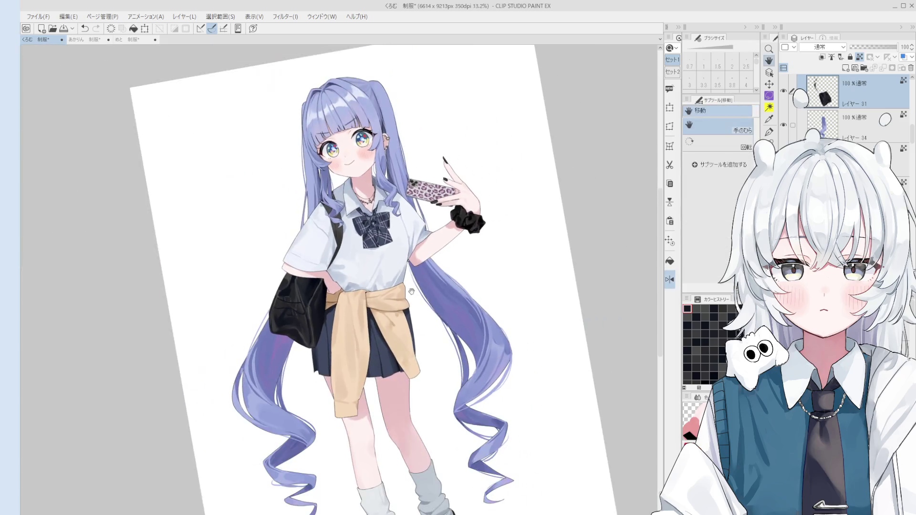
pyautogui.moveTo(411, 291); pyautogui.dragTo(482, 295)
pyautogui.press('b')
pyautogui.scroll(4, 376, 303)
pyautogui.press('[')
pyautogui.press('[')
pyautogui.press('[')
pyautogui.scroll(-1, 364, 301)
pyautogui.press(']')
pyautogui.press(']')
pyautogui.press(']')
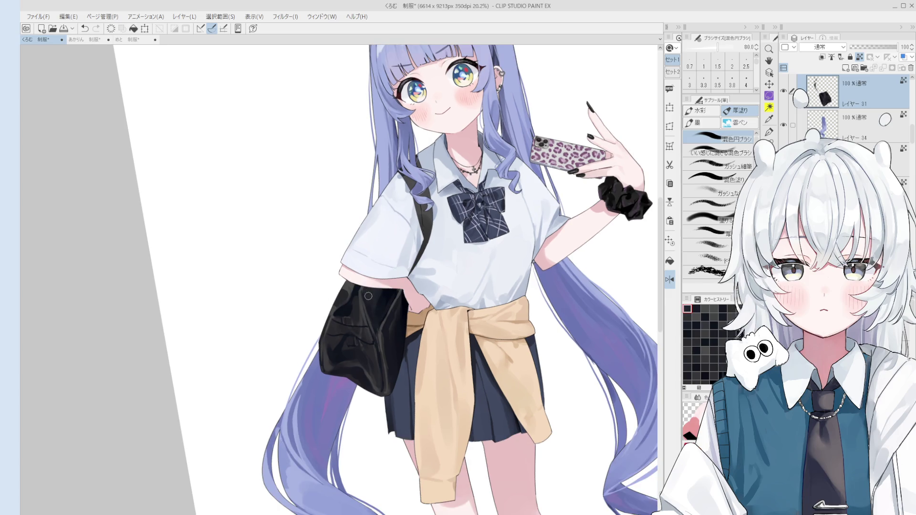
pyautogui.scroll(-4, 349, 342)
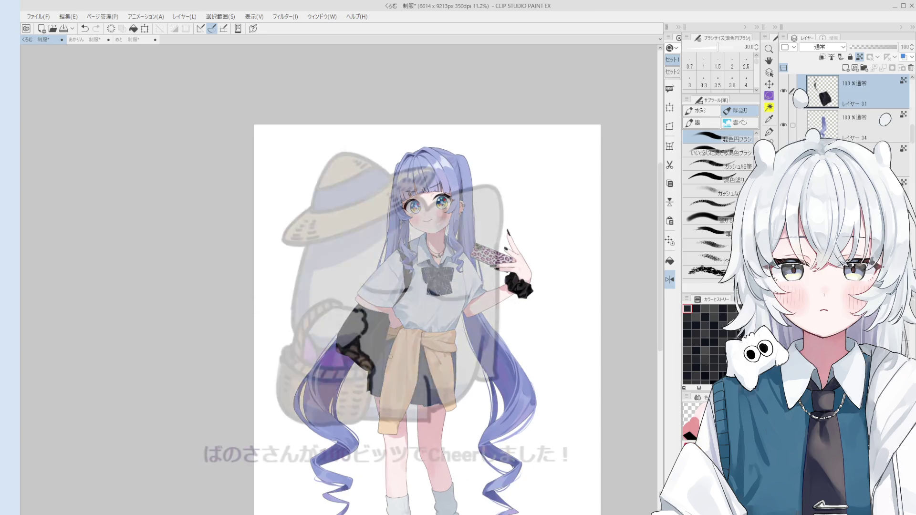
pyautogui.scroll(2, 375, 348)
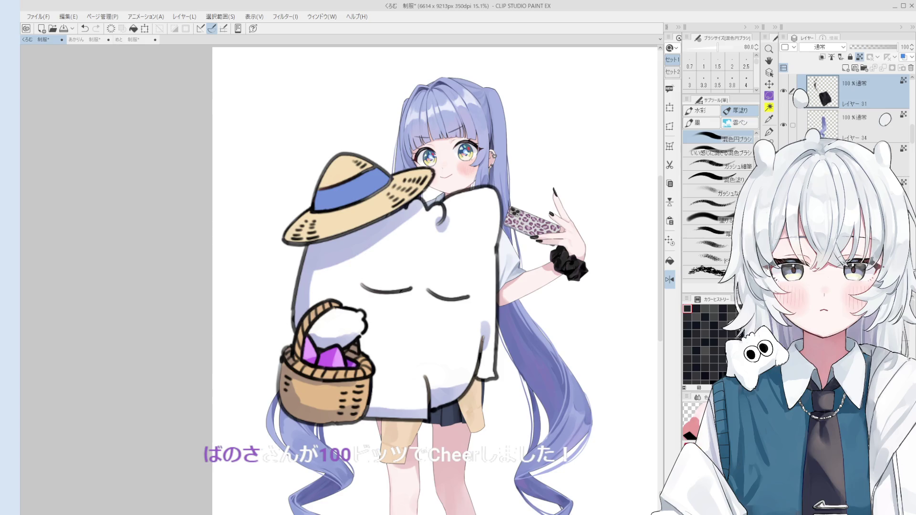
# With the blending brush at size 80, paint a broad dark band down the bag's right edge.
pyautogui.press('o')
pyautogui.scroll(9, 368, 312)
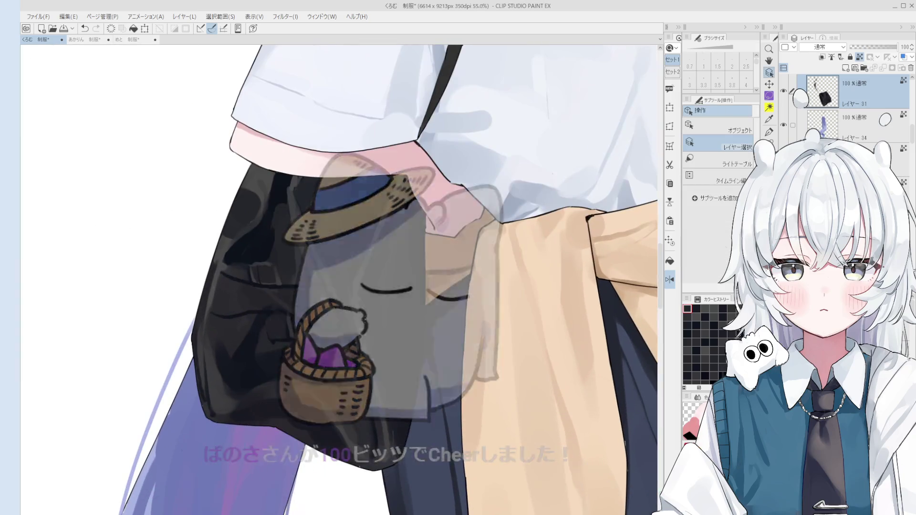
pyautogui.scroll(1, 368, 313)
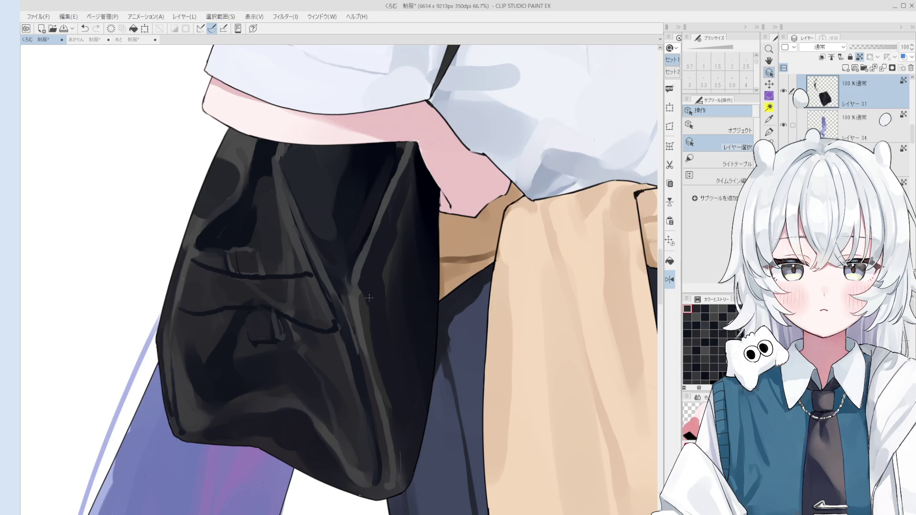
pyautogui.press('b')
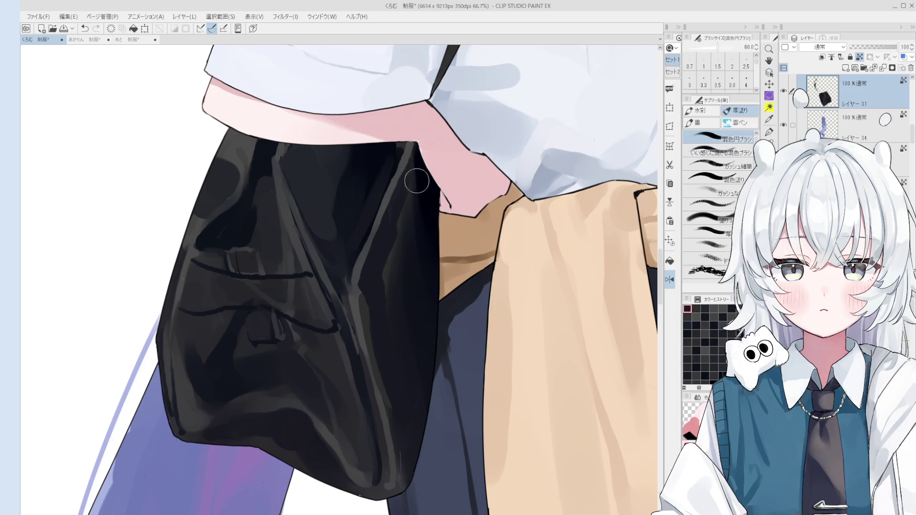
pyautogui.scroll(-2, 409, 192)
pyautogui.press(']')
pyautogui.press(']')
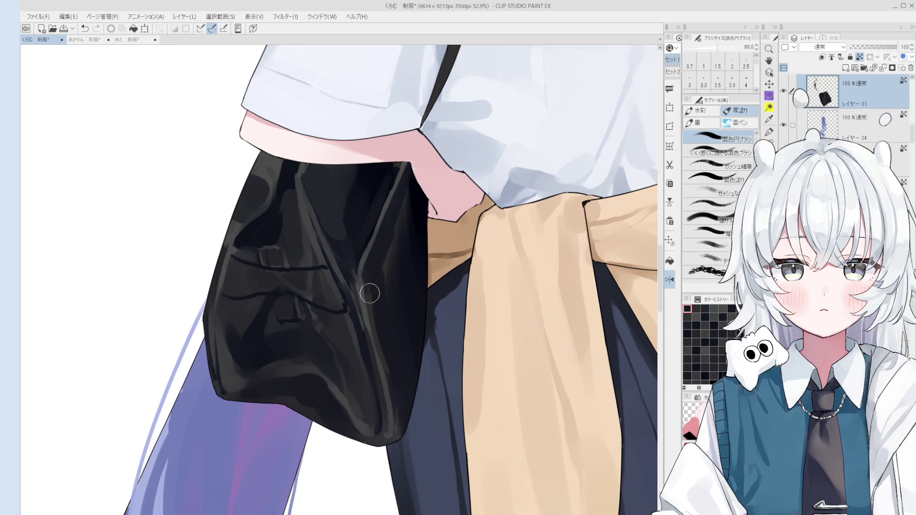
pyautogui.scroll(-2, 371, 292)
pyautogui.press(']')
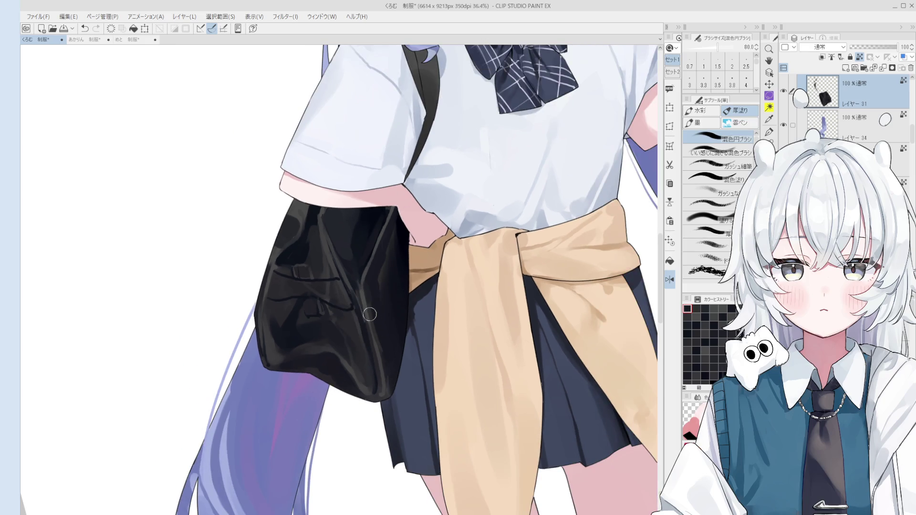
pyautogui.moveTo(377, 300); pyautogui.dragTo(388, 370)
# Set the brush size to 30 for dabbing shading along the bag's top edge.
pyautogui.moveTo(363, 300)
pyautogui.keyDown('ctrl'); pyautogui.keyDown('alt'); pyautogui.mouseDown()
pyautogui.moveTo(378, 357)
pyautogui.moveTo(406, 382)
pyautogui.moveTo(389, 376)
pyautogui.mouseUp(); pyautogui.keyUp('alt'); pyautogui.keyUp('ctrl')
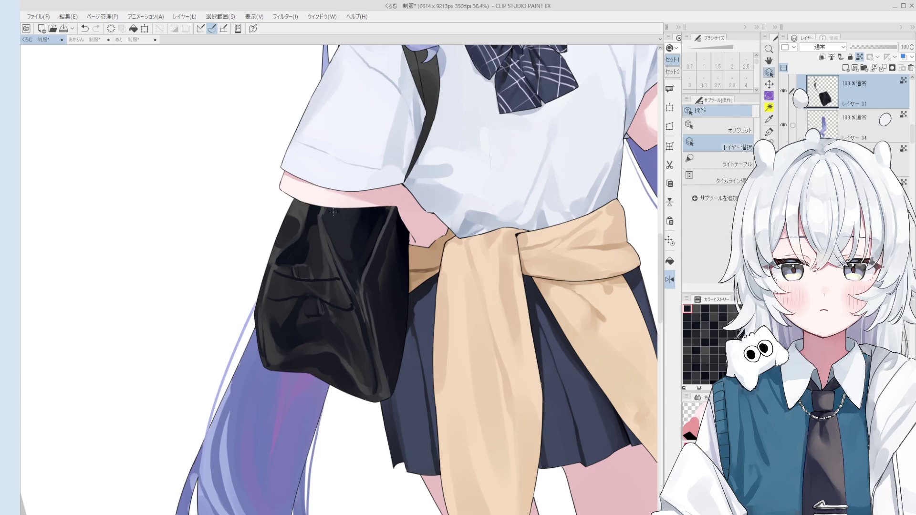
# Sample colours across the bag, save the illustration, and shade the bag's upper left darker.
pyautogui.scroll(3, 333, 201)
pyautogui.scroll(-3, 333, 201)
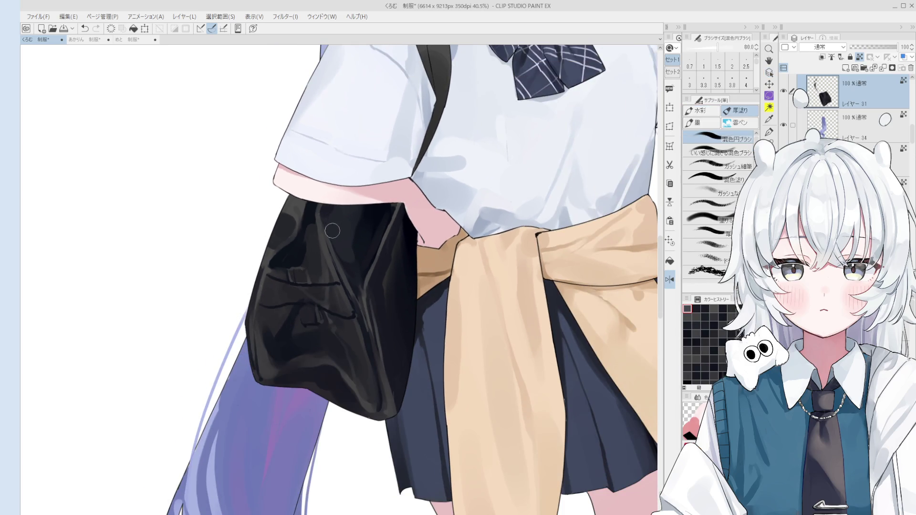
pyautogui.moveTo(311, 225)
pyautogui.mouseDown()
pyautogui.moveTo(301, 242)
pyautogui.moveTo(298, 227)
pyautogui.moveTo(310, 227)
pyautogui.moveTo(286, 221)
pyautogui.moveTo(308, 242)
pyautogui.mouseUp()
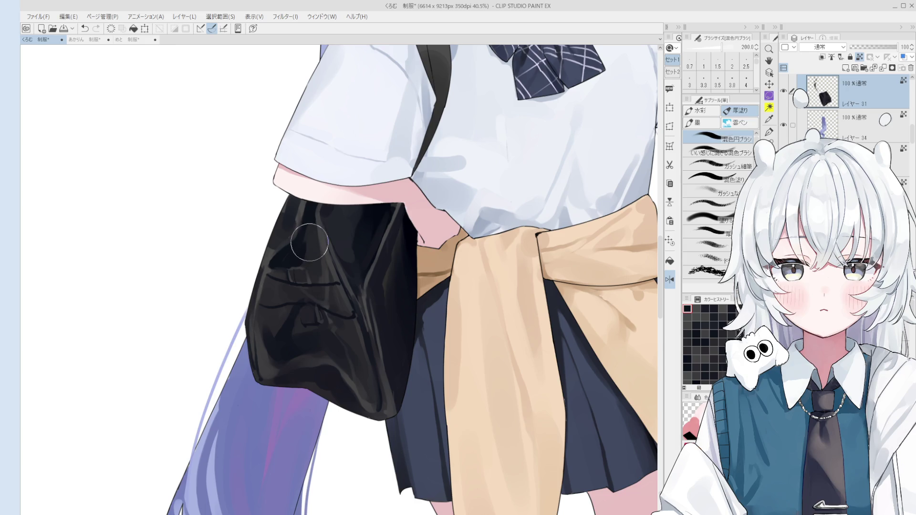
pyautogui.hotkey('ctrl', 's')
pyautogui.scroll(1, 312, 177)
pyautogui.moveTo(296, 215); pyautogui.dragTo(289, 235)
# Reduce the brush to 80 and add a small stroke on the bag with the painting brush.
pyautogui.press('[')
pyautogui.press('[')
pyautogui.press('[')
pyautogui.scroll(-1, 288, 234)
pyautogui.scroll(-3, 306, 238)
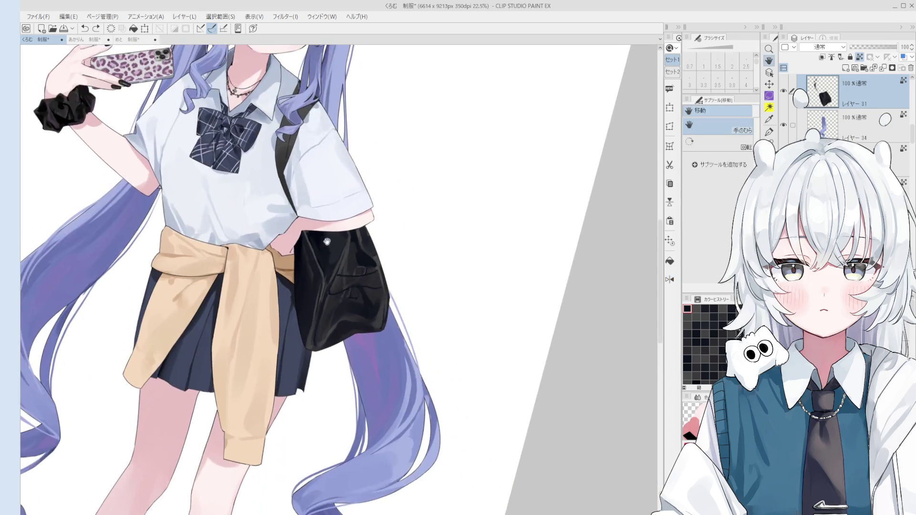
pyautogui.press('o')
pyautogui.scroll(3, 356, 258)
pyautogui.press('b')
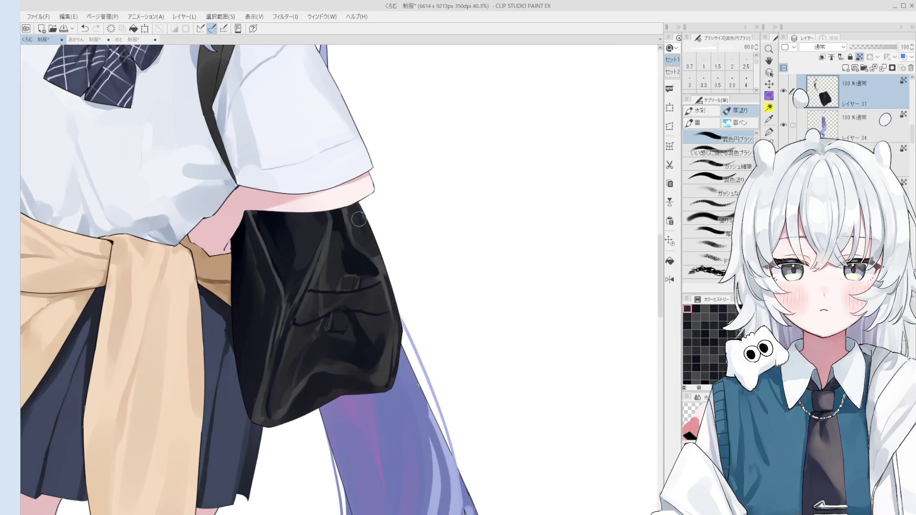
pyautogui.moveTo(355, 222); pyautogui.dragTo(354, 229)
pyautogui.press(']')
pyautogui.press(']')
pyautogui.press(']')
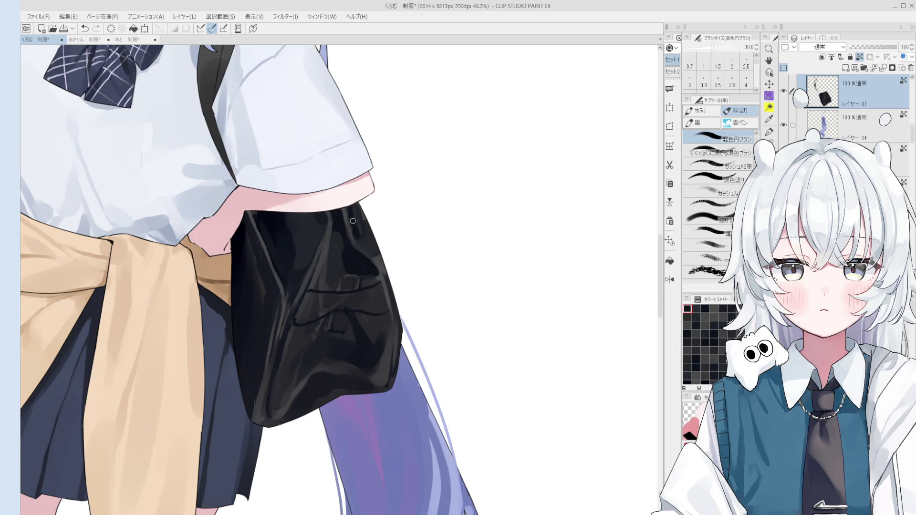
pyautogui.scroll(-1, 385, 272)
# Mirror the canvas to check, then repaint a short size-15 stroke on the bag and enlarge the brush to 60.
pyautogui.press('h')
pyautogui.scroll(-2, 374, 216)
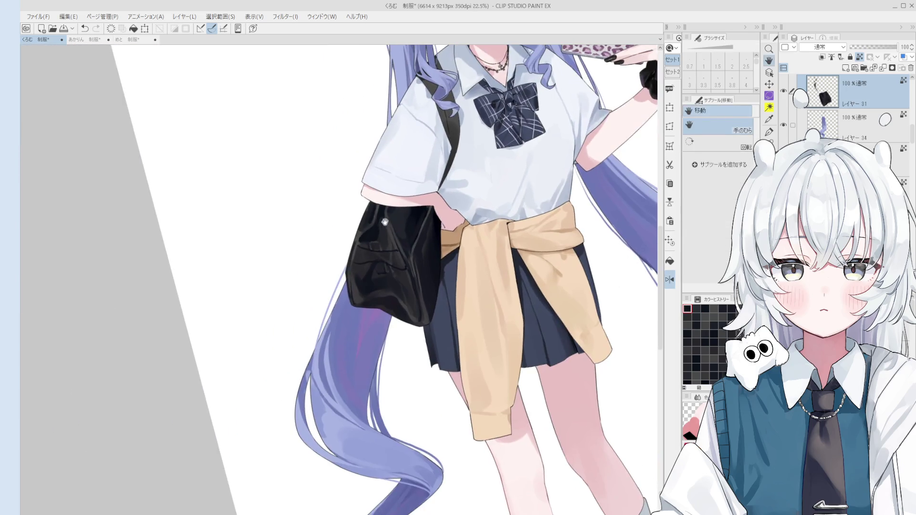
pyautogui.scroll(4, 370, 208)
pyautogui.press('[')
pyautogui.press('[')
pyautogui.press('[')
pyautogui.moveTo(370, 208); pyautogui.dragTo(363, 224)
pyautogui.scroll(-1, 362, 225)
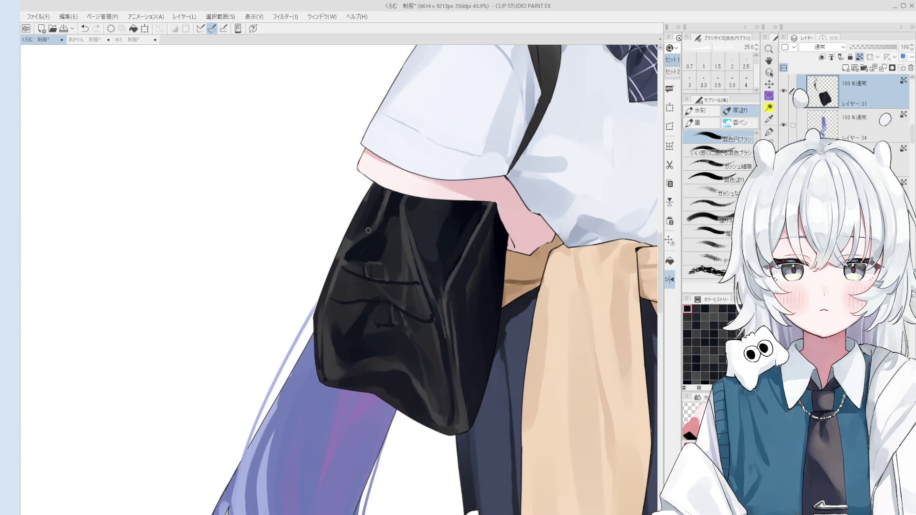
pyautogui.hotkey('ctrl', 'z')
pyautogui.moveTo(368, 221); pyautogui.dragTo(341, 256)
pyautogui.scroll(-1, 406, 201)
pyautogui.press(']')
pyautogui.press(']')
pyautogui.press(']')
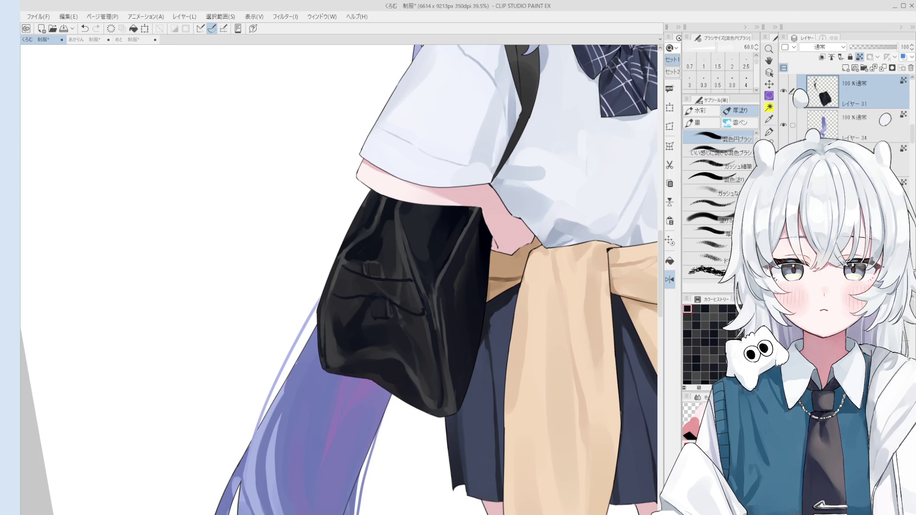
pyautogui.scroll(3, 399, 284)
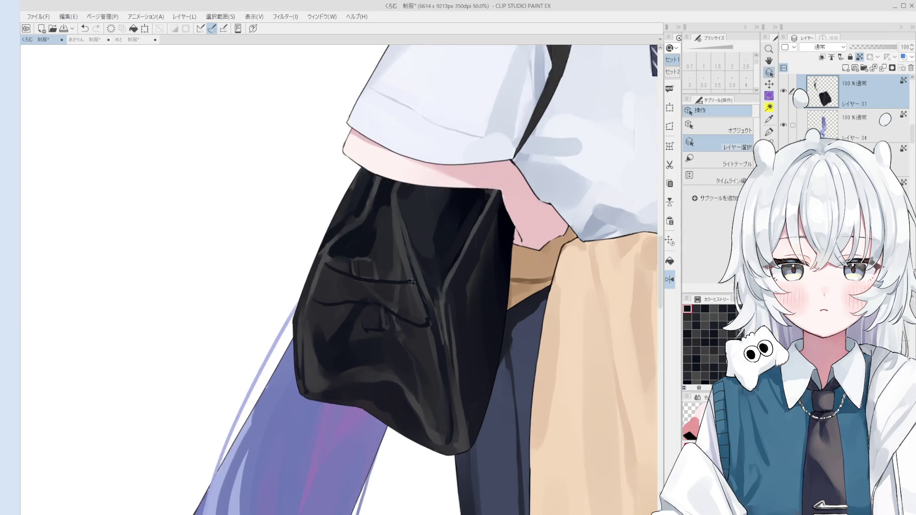
# Sample the bag's shading colours and lay a small dark stroke with the mixing circle brush.
pyautogui.keyDown('alt'); pyautogui.click(400, 283); pyautogui.keyUp('alt')
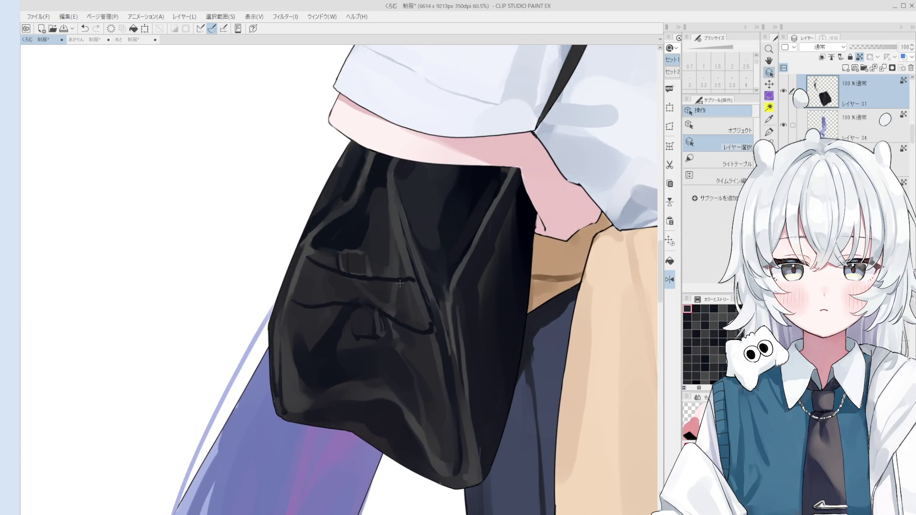
pyautogui.keyDown('alt'); pyautogui.click(423, 277); pyautogui.keyUp('alt')
pyautogui.keyDown('alt'); pyautogui.click(403, 262); pyautogui.keyUp('alt')
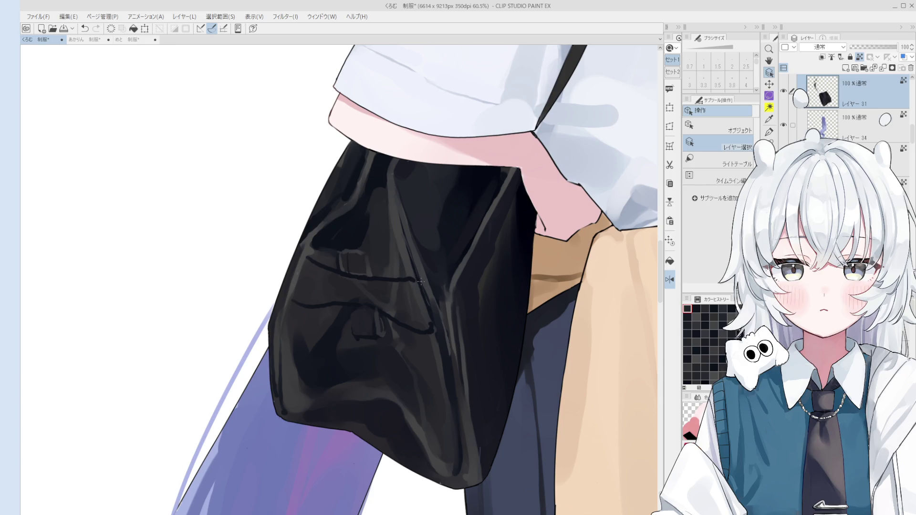
pyautogui.keyDown('alt'); pyautogui.click(409, 260); pyautogui.keyUp('alt')
pyautogui.press('b')
pyautogui.press('-')
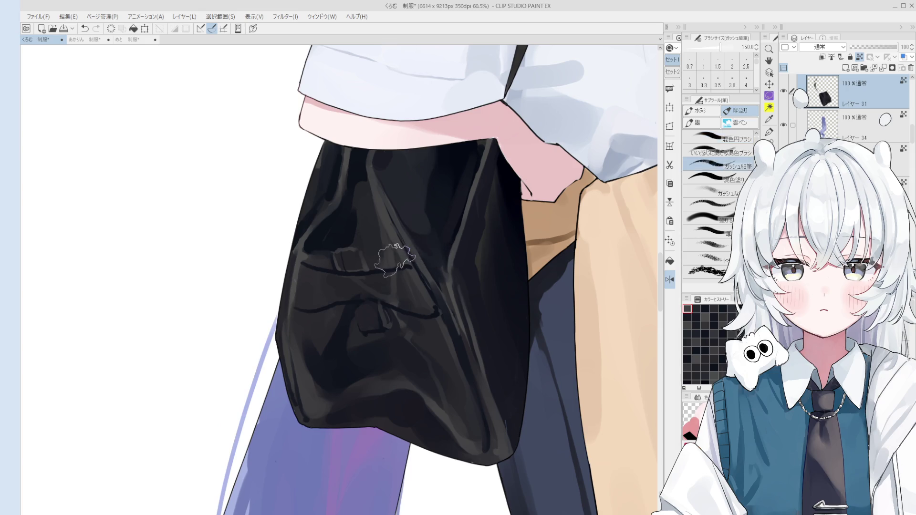
pyautogui.keyDown('alt'); pyautogui.click(391, 265); pyautogui.keyUp('alt')
pyautogui.keyDown('alt'); pyautogui.click(362, 245); pyautogui.keyUp('alt')
pyautogui.press('[')
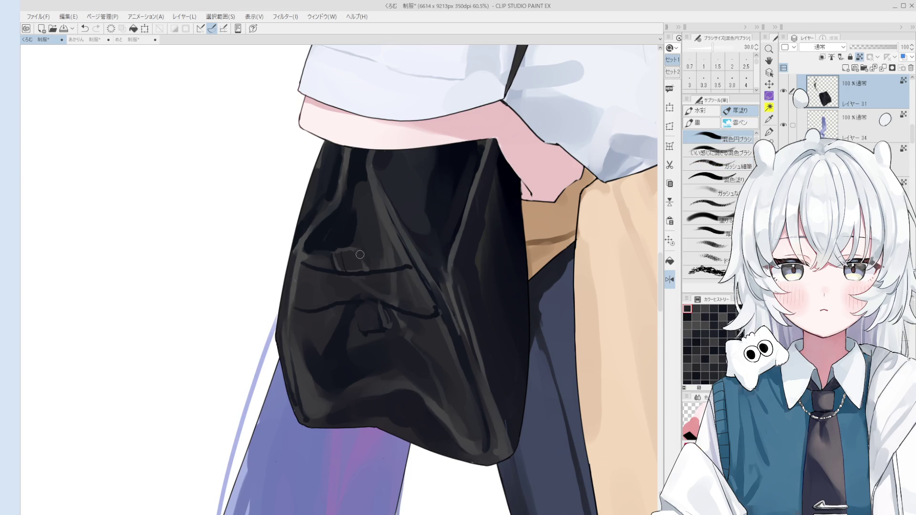
pyautogui.keyDown('alt'); pyautogui.click(360, 259); pyautogui.keyUp('alt')
pyautogui.press(']')
# Dab soft grey highlights onto the pocket flap using a smaller brush.
pyautogui.press(']')
pyautogui.moveTo(357, 241); pyautogui.dragTo(369, 241)
pyautogui.keyDown('alt'); pyautogui.click(359, 244); pyautogui.keyUp('alt')
pyautogui.keyDown('alt'); pyautogui.click(368, 264); pyautogui.keyUp('alt')
pyautogui.press('[')
pyautogui.press('[')
pyautogui.moveTo(343, 251); pyautogui.dragTo(337, 229)
pyautogui.keyDown('alt'); pyautogui.click(342, 258); pyautogui.keyUp('alt')
pyautogui.press(']')
pyautogui.press(']')
pyautogui.press(']')
pyautogui.moveTo(346, 262)
pyautogui.mouseDown()
pyautogui.moveTo(339, 253)
pyautogui.moveTo(356, 271)
pyautogui.mouseUp()
pyautogui.keyDown('alt'); pyautogui.click(337, 249); pyautogui.keyUp('alt')
pyautogui.press('[')
pyautogui.press('[')
pyautogui.press('[')
pyautogui.press('[')
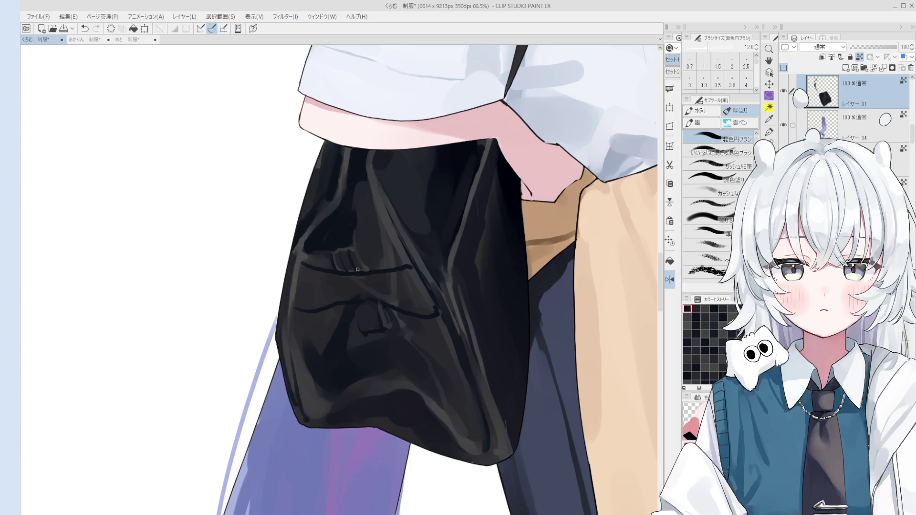
# Sample a grey and paint a lighter sheen on the bag's upper left.
pyautogui.press(']')
pyautogui.press(']')
pyautogui.press(']')
pyautogui.moveTo(360, 248); pyautogui.dragTo(406, 242)
pyautogui.scroll(2, 407, 242)
pyautogui.scroll(-2, 371, 250)
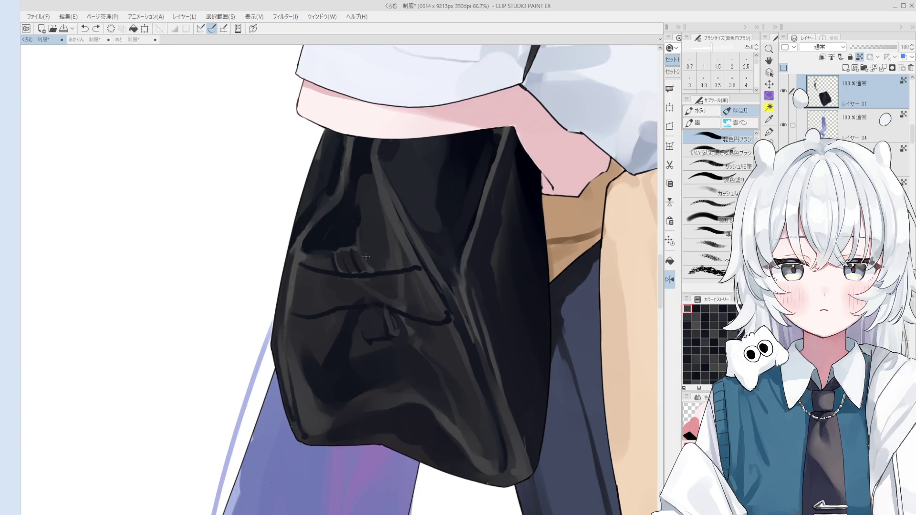
pyautogui.moveTo(352, 228); pyautogui.dragTo(367, 212)
pyautogui.scroll(1, 351, 204)
pyautogui.keyDown('alt'); pyautogui.click(323, 183); pyautogui.keyUp('alt')
pyautogui.moveTo(317, 180)
pyautogui.mouseDown()
pyautogui.moveTo(338, 153)
pyautogui.moveTo(306, 197)
pyautogui.mouseUp()
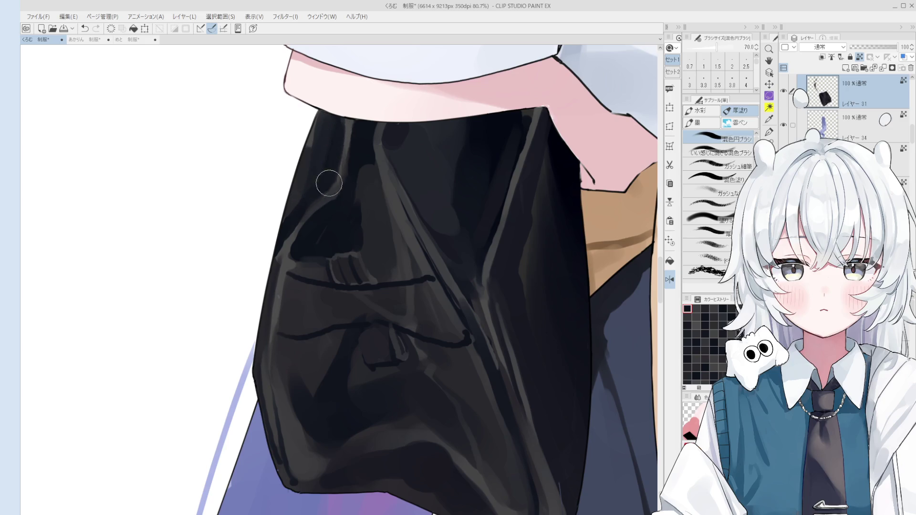
pyautogui.scroll(-2, 353, 192)
pyautogui.scroll(1, 353, 191)
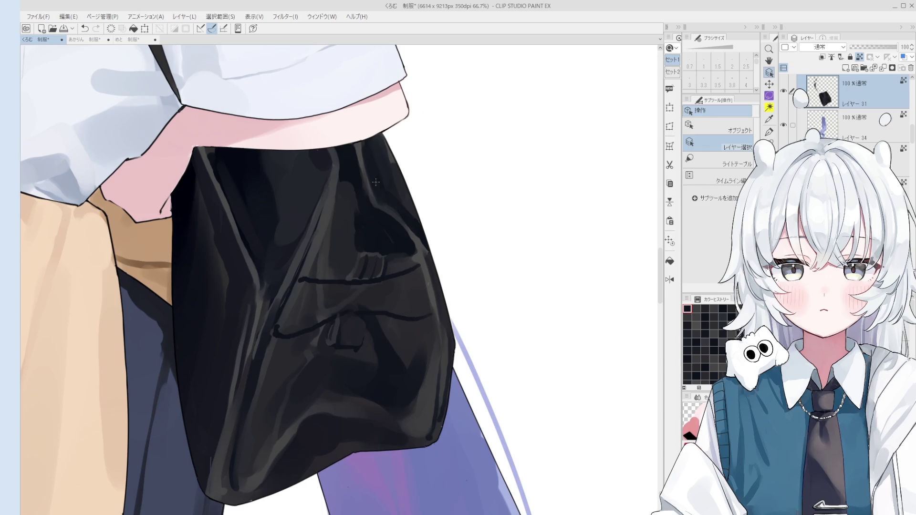
# Extend the pocket's top edge line leftward with the blending brush.
pyautogui.press('[')
pyautogui.press('[')
pyautogui.press('[')
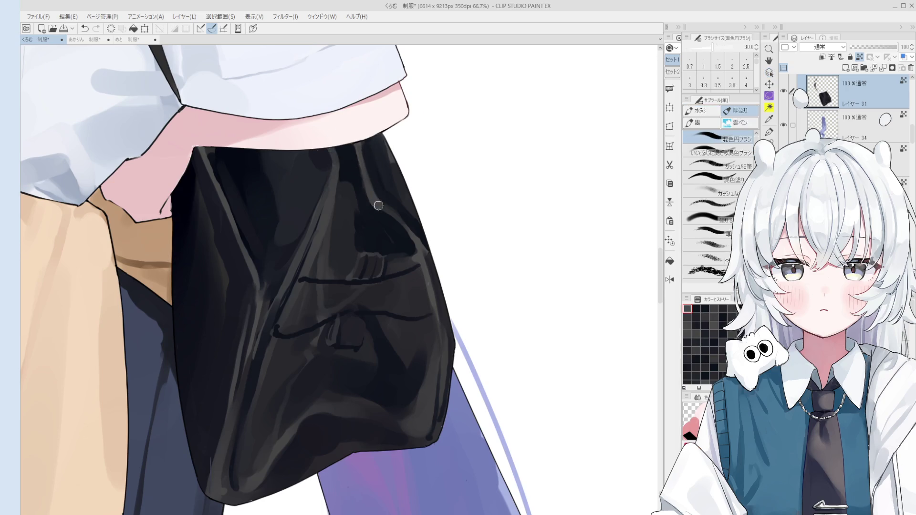
pyautogui.press(']')
pyautogui.press(']')
pyautogui.scroll(-1, 365, 183)
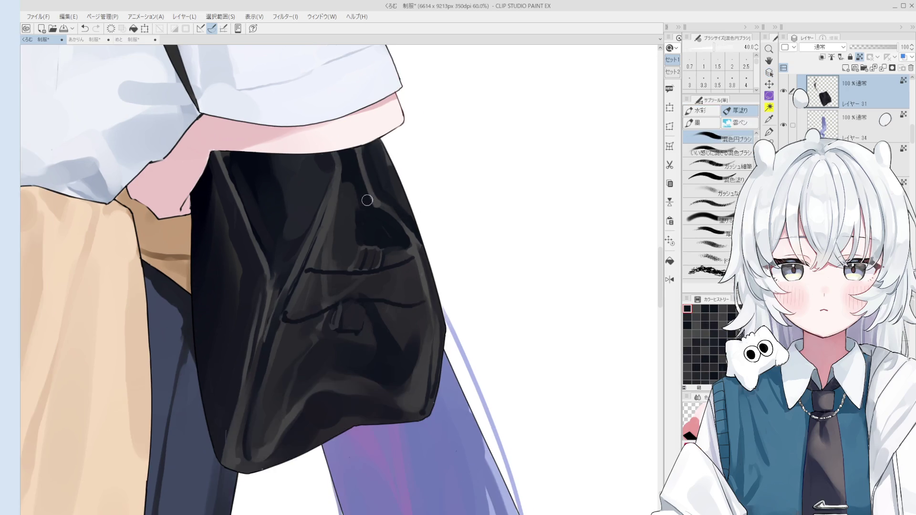
pyautogui.scroll(-1, 366, 186)
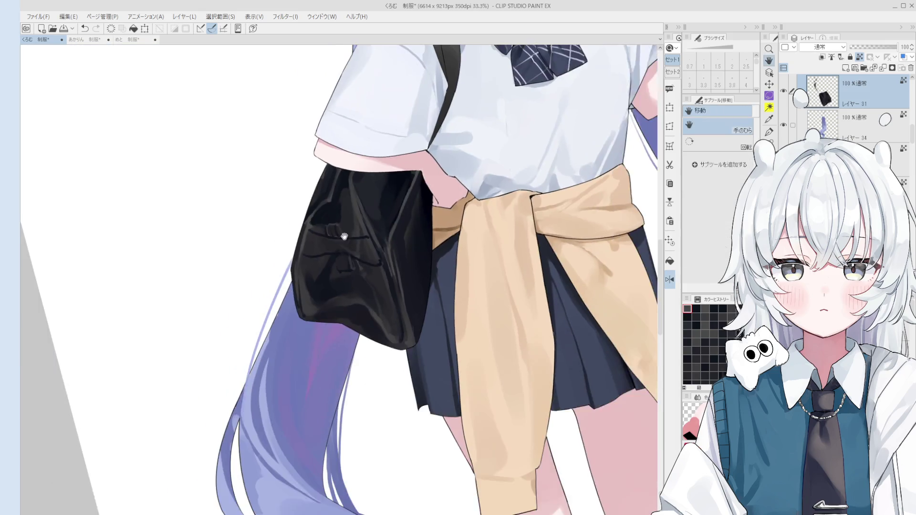
pyautogui.press('o')
pyautogui.scroll(1, 384, 212)
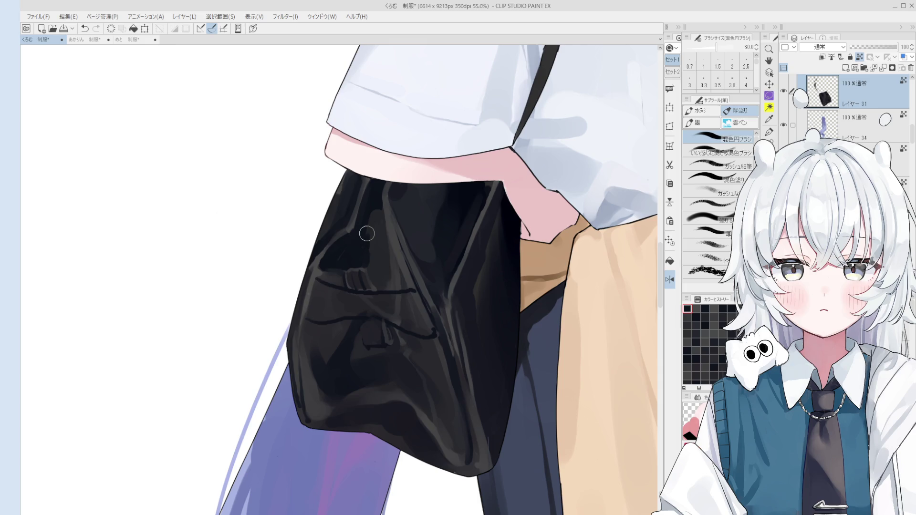
pyautogui.press('o')
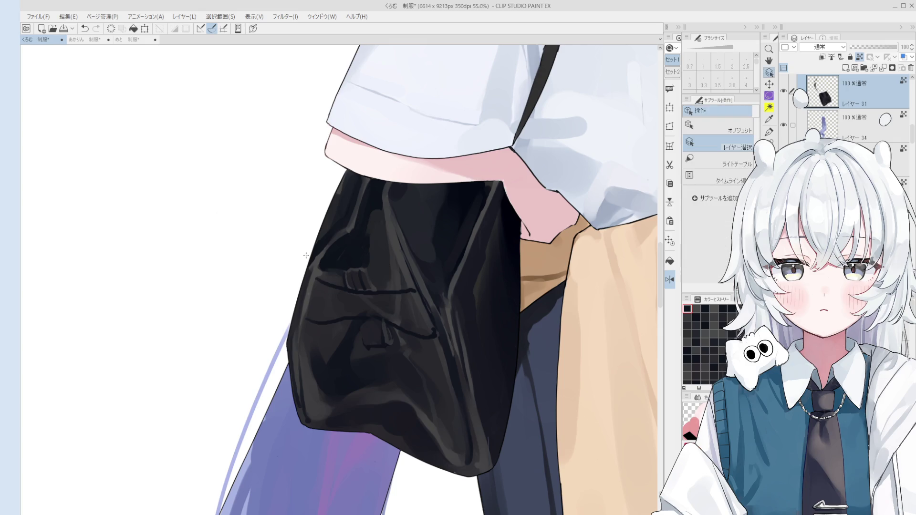
pyautogui.press('b')
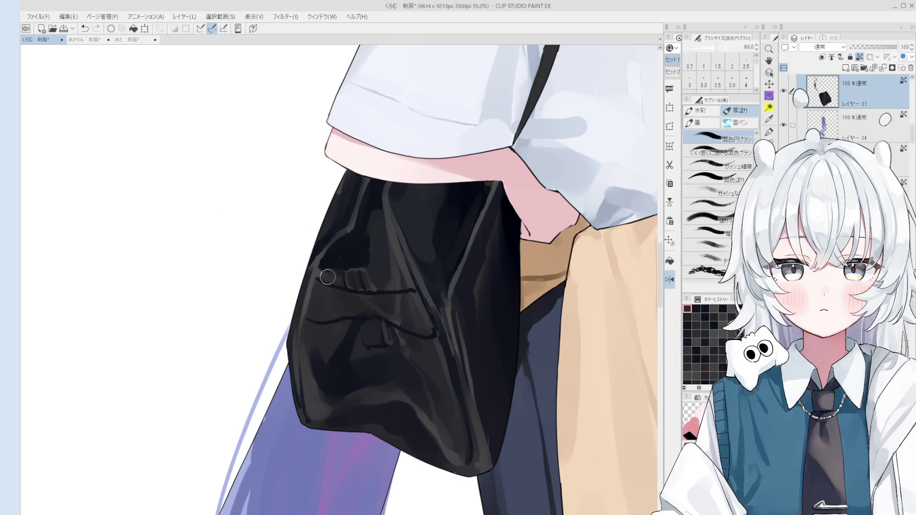
pyautogui.scroll(1, 321, 271)
pyautogui.moveTo(311, 276); pyautogui.dragTo(350, 289)
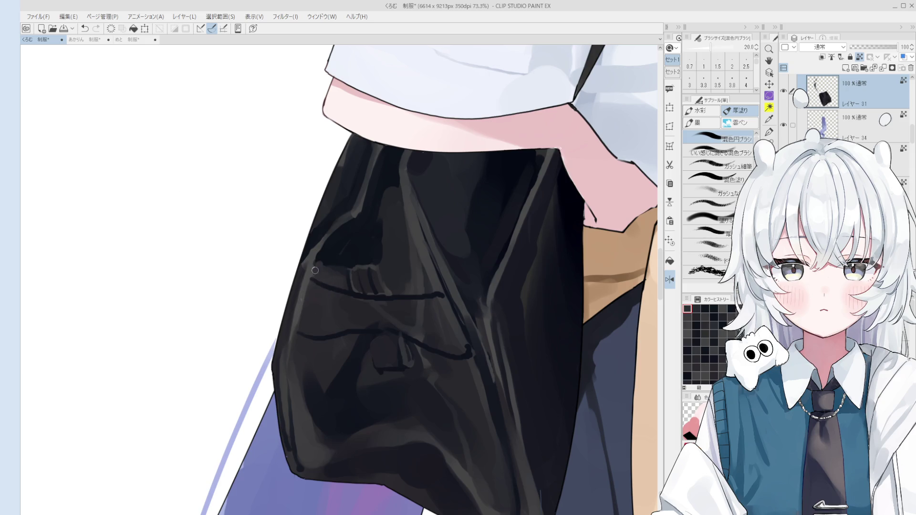
# Paint fine strokes along the pocket edge, then undo the last stroke.
pyautogui.press(']')
pyautogui.scroll(-2, 317, 263)
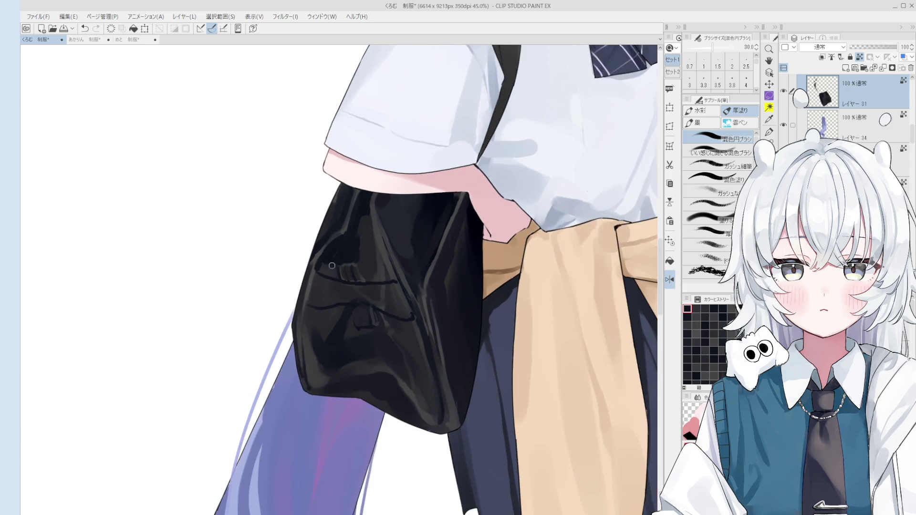
pyautogui.scroll(2, 315, 264)
pyautogui.press(']')
pyautogui.press(']')
pyautogui.moveTo(315, 234)
pyautogui.mouseDown()
pyautogui.moveTo(304, 231)
pyautogui.moveTo(301, 282)
pyautogui.mouseUp()
pyautogui.scroll(-1, 303, 278)
pyautogui.hscroll(3, 305, 287)
pyautogui.scroll(-2, 307, 308)
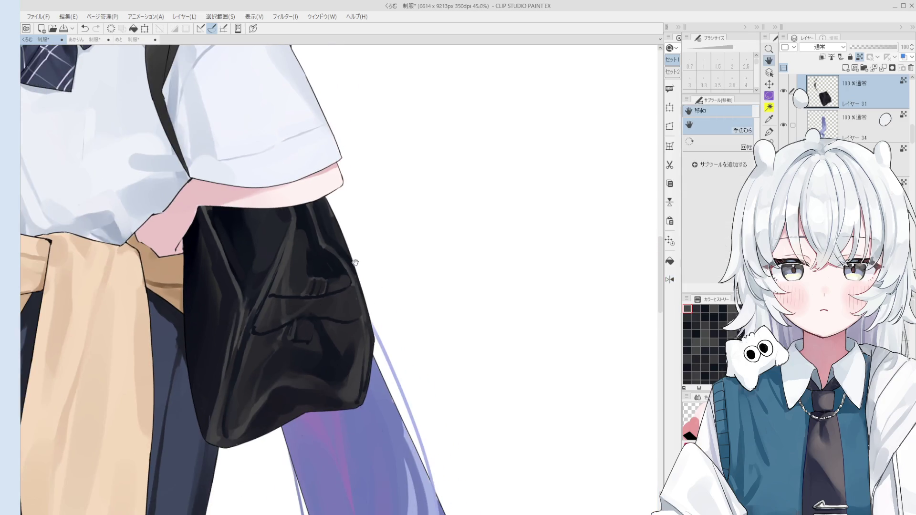
pyautogui.moveTo(369, 308); pyautogui.dragTo(353, 277)
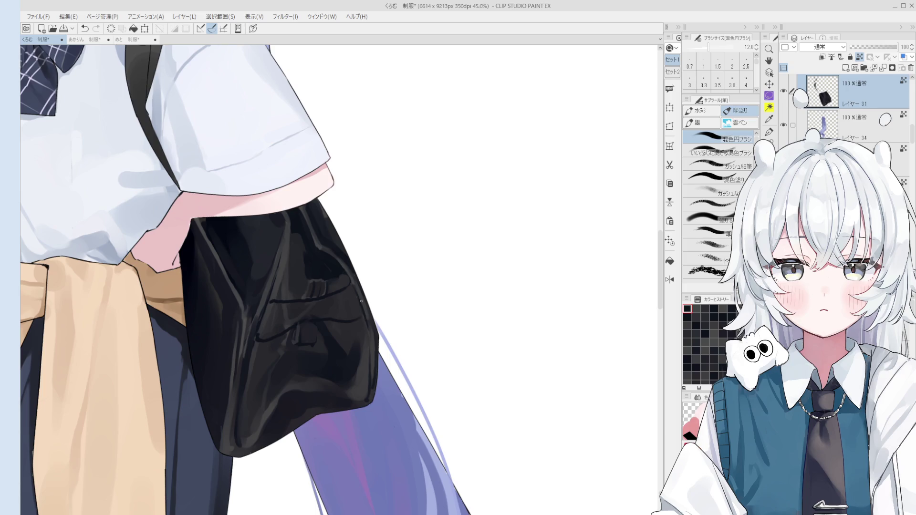
pyautogui.scroll(-1, 368, 337)
pyautogui.scroll(-1, 368, 337)
pyautogui.scroll(1, 372, 340)
pyautogui.scroll(-1, 375, 342)
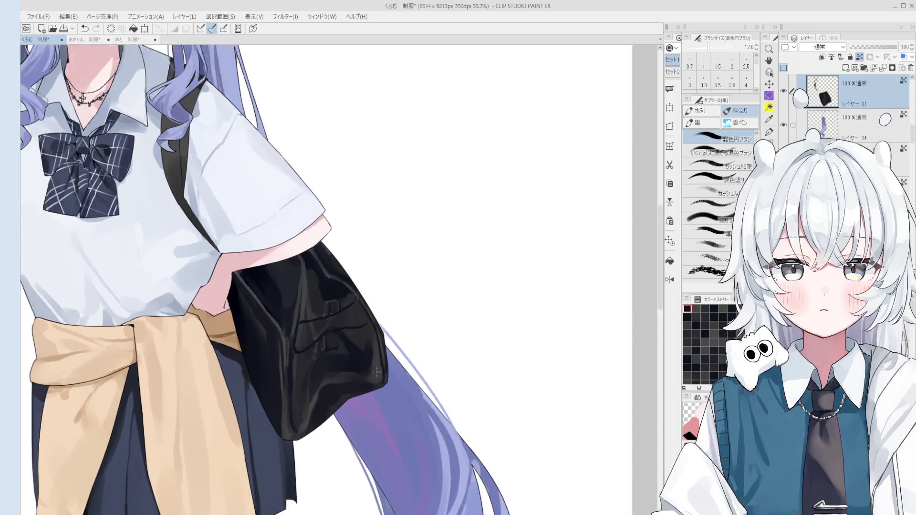
pyautogui.scroll(-1, 377, 344)
pyautogui.scroll(4, 362, 330)
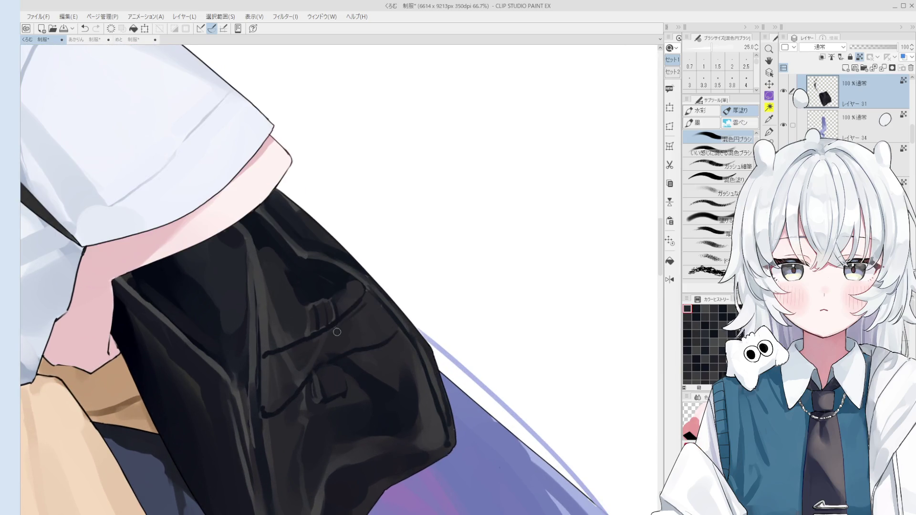
pyautogui.scroll(2, 349, 313)
pyautogui.hotkey('ctrl', 'z')
# Repaint the strap with grey strokes, reshaping its edge near the buckle.
pyautogui.moveTo(304, 357)
pyautogui.mouseDown()
pyautogui.moveTo(323, 321)
pyautogui.moveTo(364, 314)
pyautogui.mouseUp()
pyautogui.press('[')
pyautogui.press('[')
pyautogui.press('[')
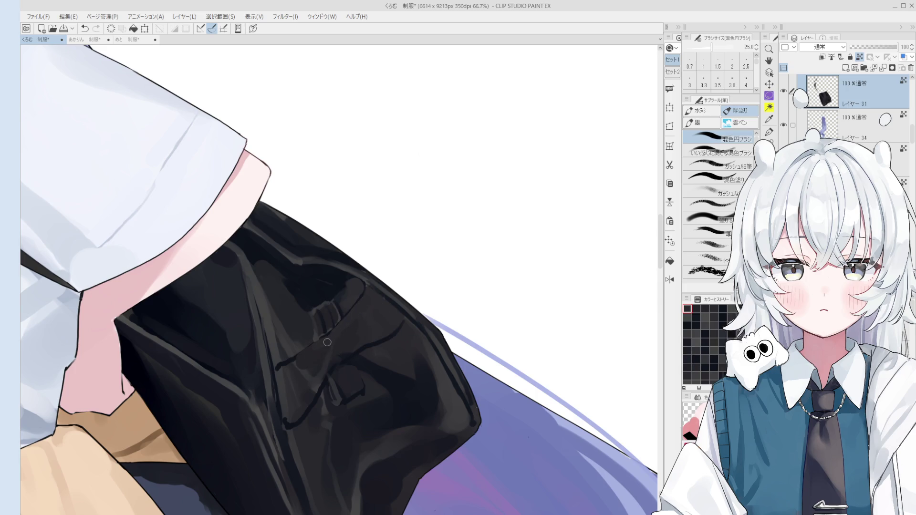
pyautogui.press(']')
pyautogui.press(']')
pyautogui.moveTo(291, 358)
pyautogui.mouseDown()
pyautogui.moveTo(276, 369)
pyautogui.moveTo(286, 410)
pyautogui.mouseUp()
pyautogui.press(']')
pyautogui.press(']')
pyautogui.press(']')
pyautogui.scroll(-2, 293, 374)
pyautogui.scroll(-1, 311, 370)
pyautogui.moveTo(310, 370); pyautogui.dragTo(410, 315)
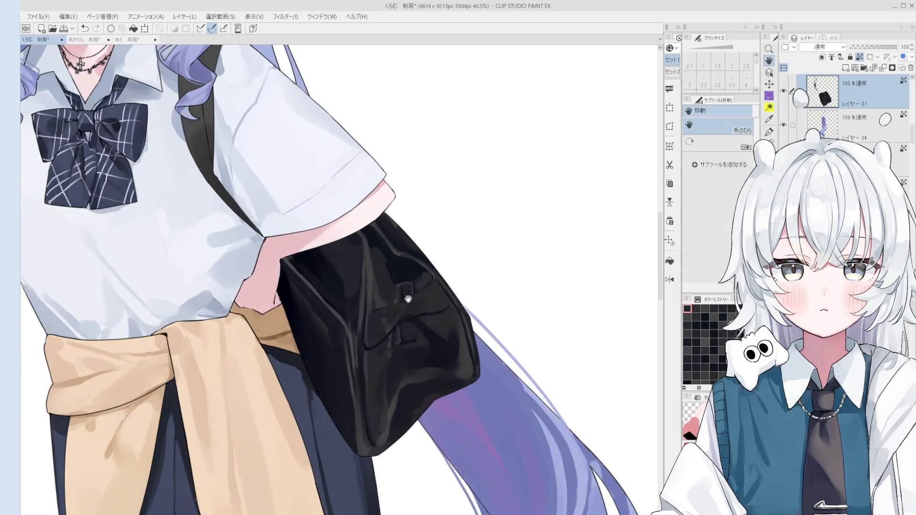
# Darken the bag's upper right and reshape the buckle with a smaller blending brush.
pyautogui.press('b')
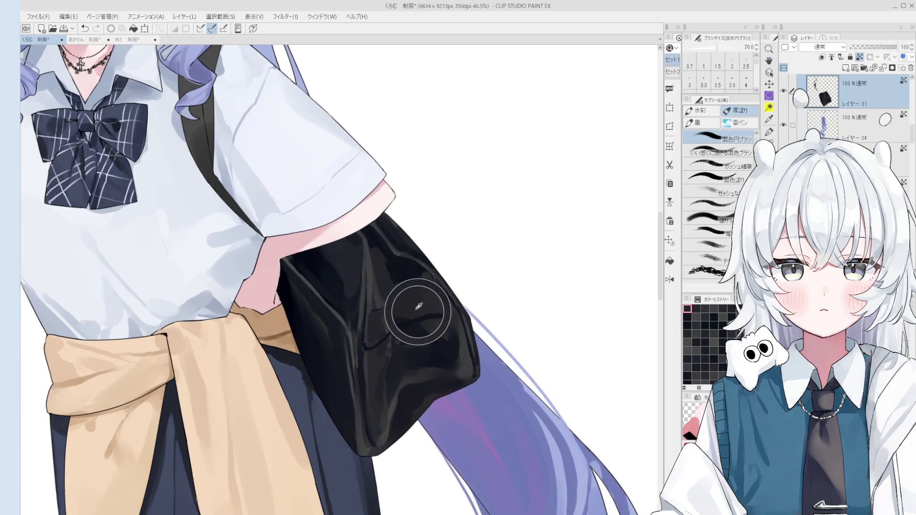
pyautogui.press('[')
pyautogui.moveTo(401, 285)
pyautogui.mouseDown()
pyautogui.moveTo(429, 266)
pyautogui.moveTo(423, 270)
pyautogui.mouseUp()
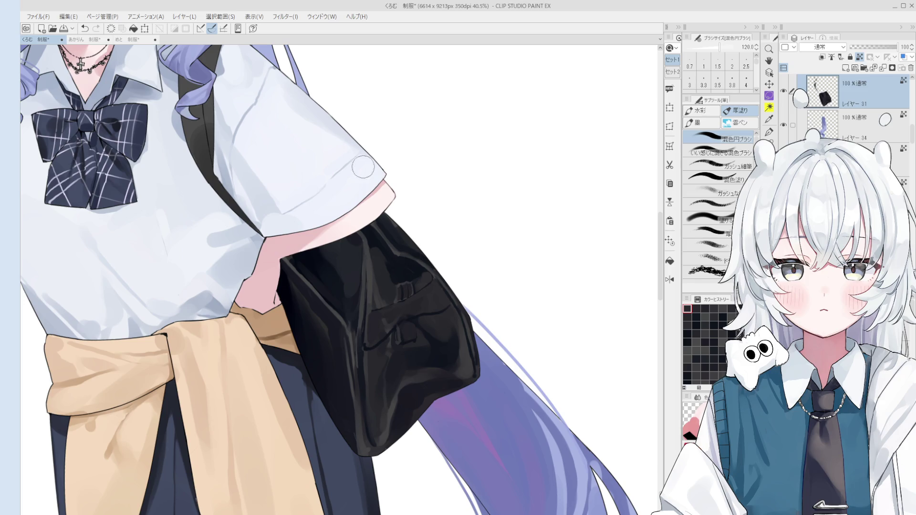
# Blend the shading on the bag's middle and lower part with short strokes.
pyautogui.scroll(-2, 423, 270)
pyautogui.press('b')
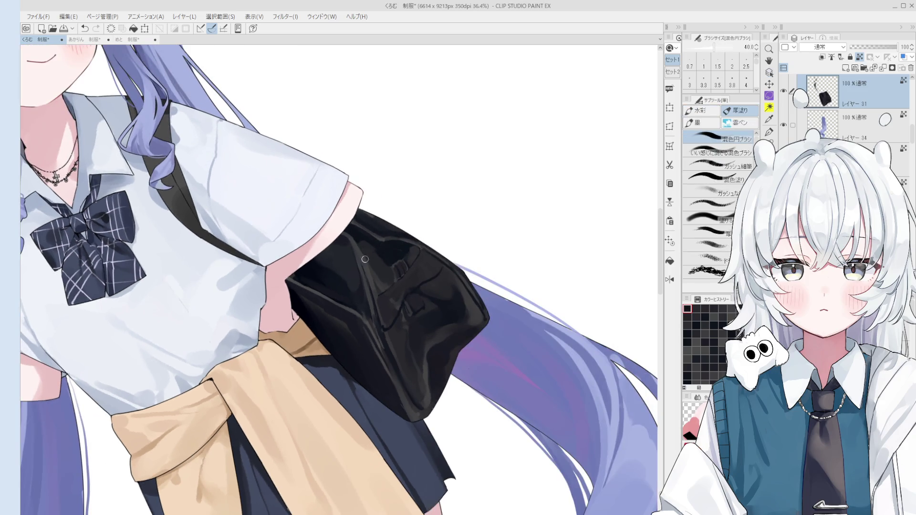
pyautogui.press(']')
pyautogui.press(']')
pyautogui.moveTo(368, 267); pyautogui.dragTo(363, 267)
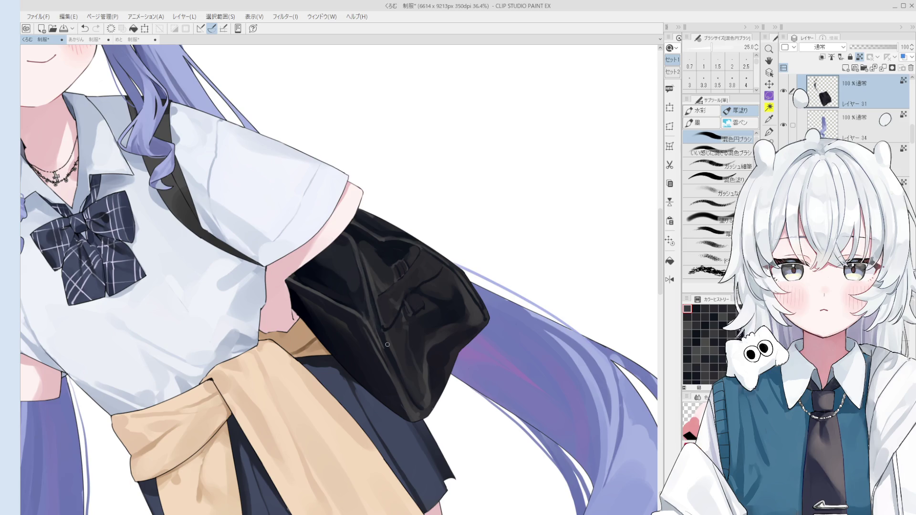
pyautogui.moveTo(377, 340); pyautogui.dragTo(378, 320)
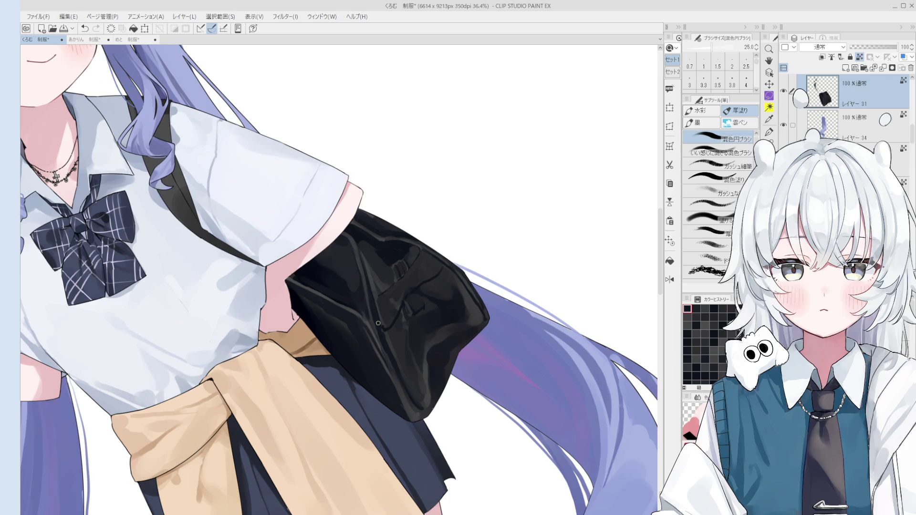
pyautogui.press('o')
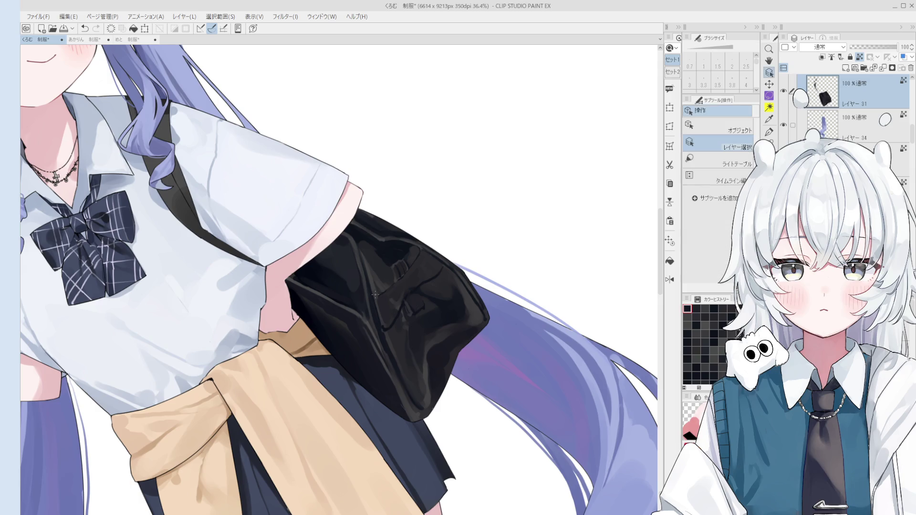
pyautogui.press('b')
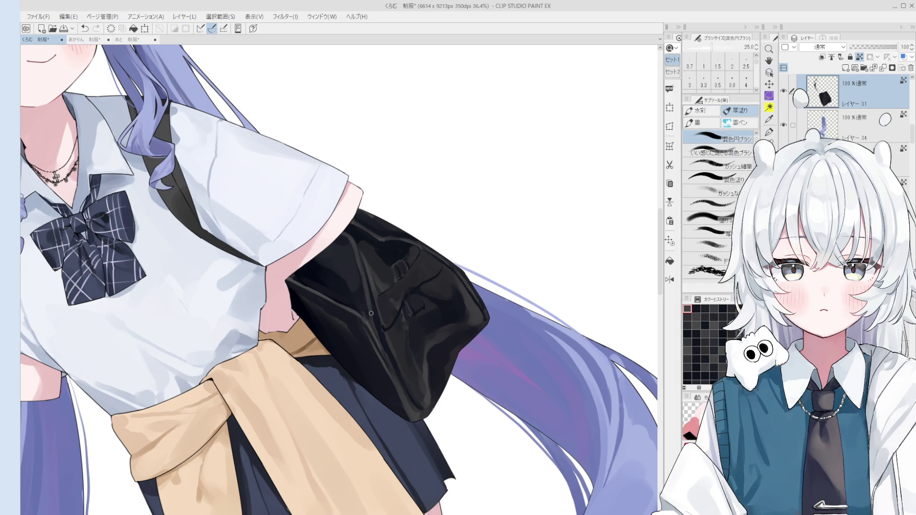
pyautogui.scroll(-2, 388, 362)
pyautogui.scroll(1, 358, 321)
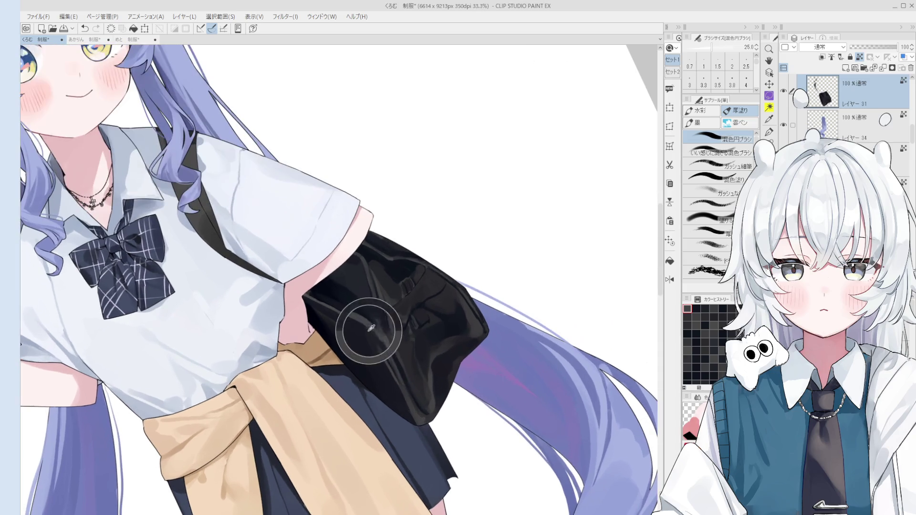
# Paint softer grey shading across the bag front with the mixing round brush at size 17.
pyautogui.press(']')
pyautogui.press(']')
pyautogui.press(']')
pyautogui.moveTo(362, 324)
pyautogui.keyDown('ctrl'); pyautogui.keyDown('alt'); pyautogui.mouseDown()
pyautogui.moveTo(377, 324)
pyautogui.moveTo(375, 333)
pyautogui.mouseUp(); pyautogui.keyUp('alt'); pyautogui.keyUp('ctrl')
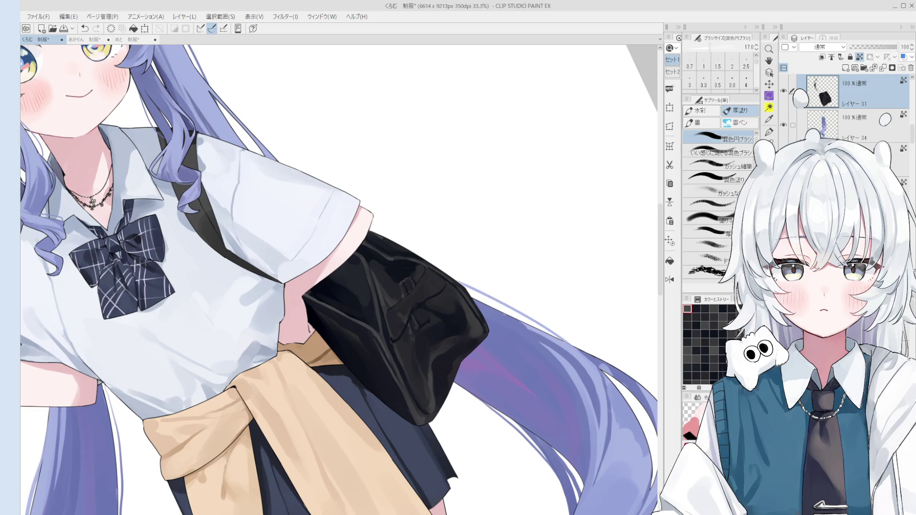
pyautogui.press('o')
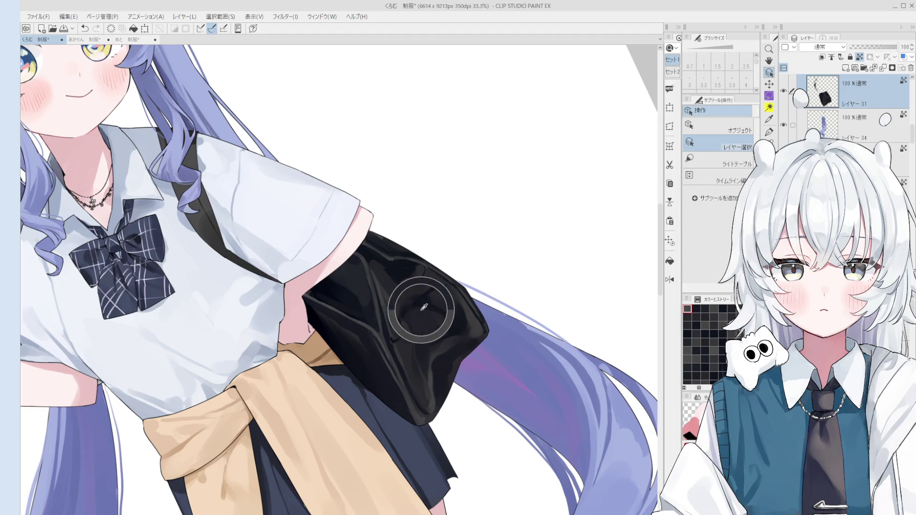
pyautogui.press('b')
pyautogui.scroll(1, 410, 339)
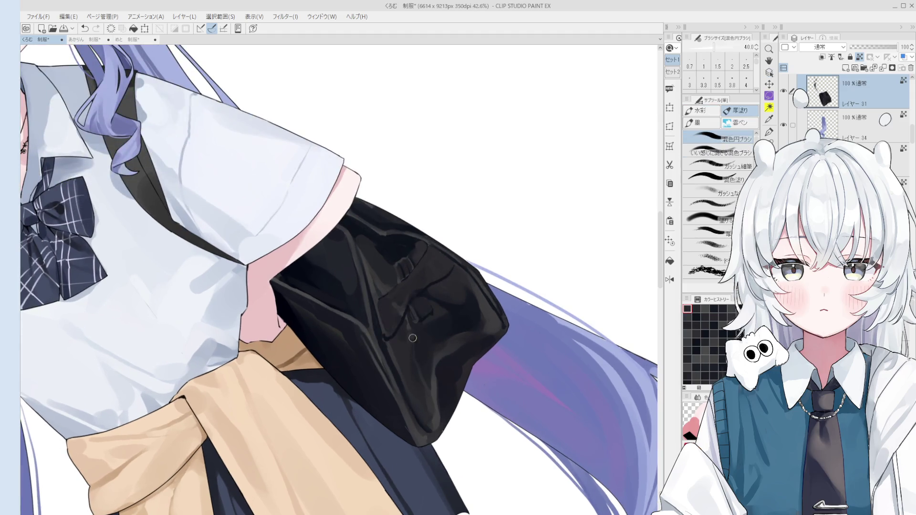
# Raise the mixing round brush size through 30 and 60 up to 70.
pyautogui.scroll(1, 400, 336)
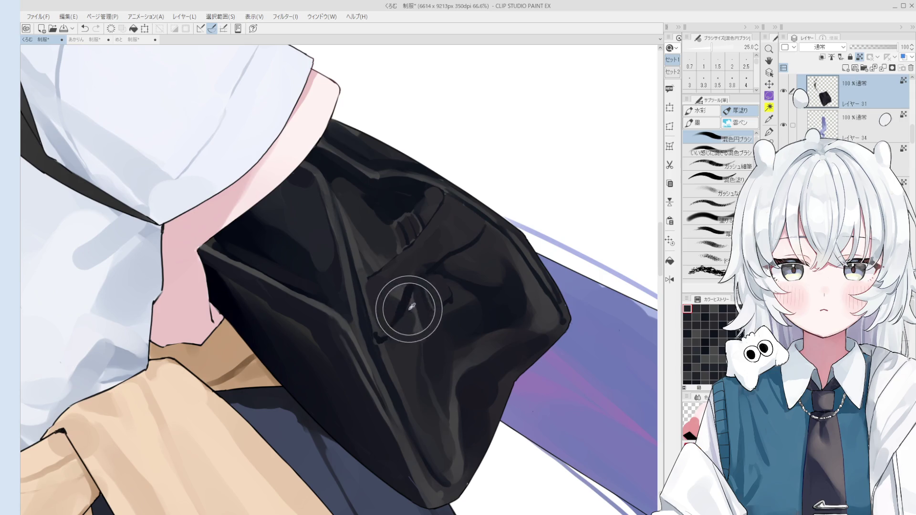
pyautogui.press(']')
pyautogui.press(']')
pyautogui.press(']')
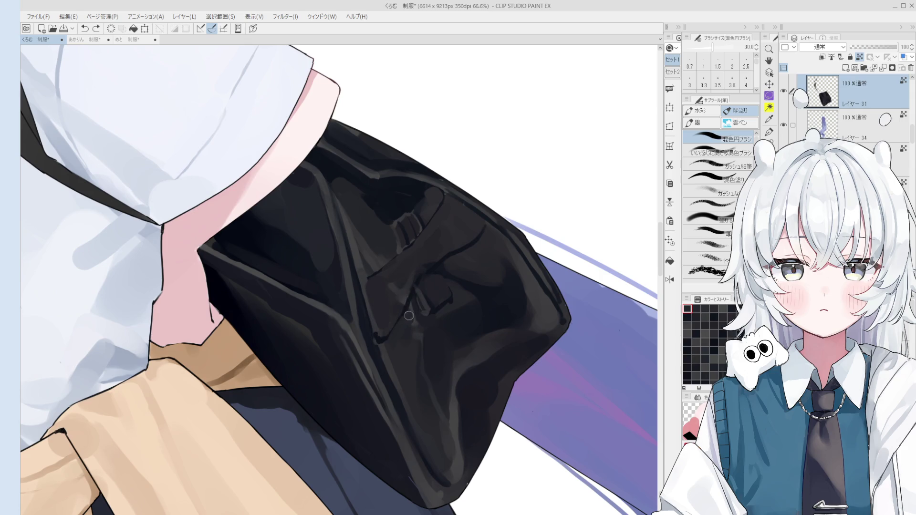
pyautogui.press(']')
pyautogui.press(']')
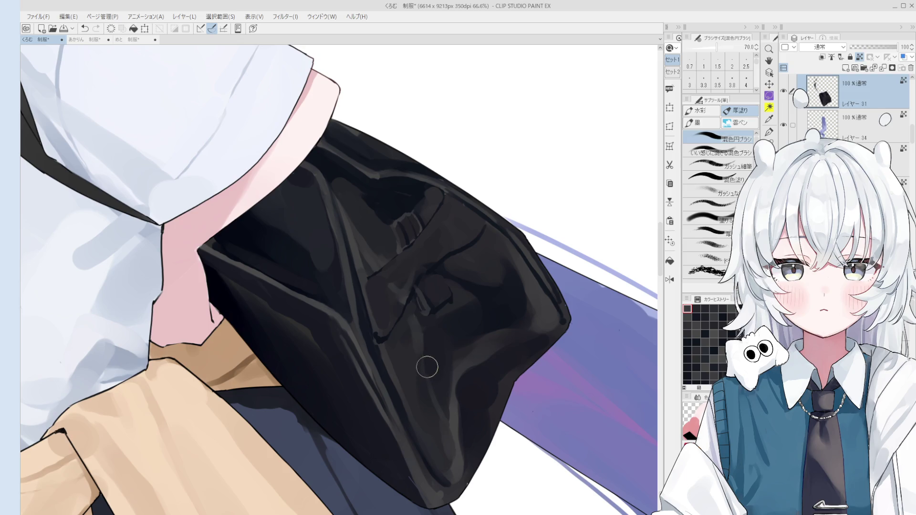
pyautogui.press('^')
pyautogui.press('^')
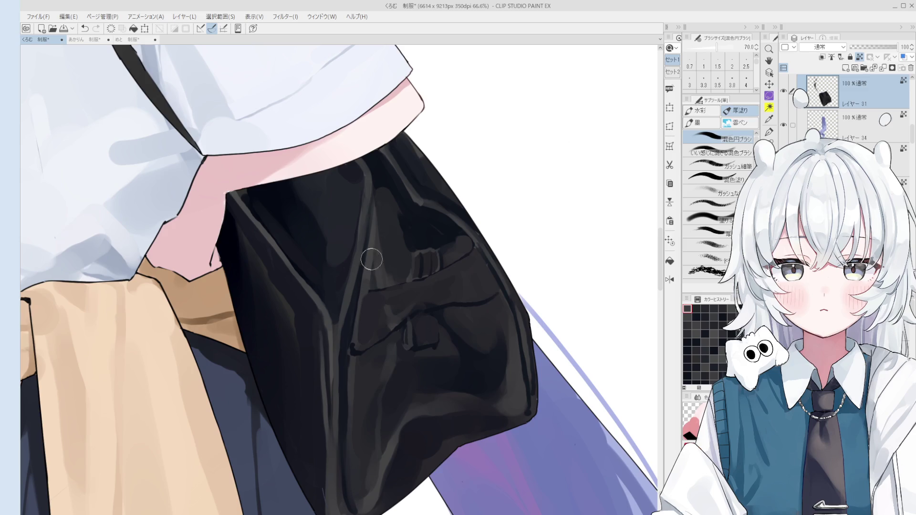
# Set the brush to size 50, swap between gouache and blending brushes, and recentre the bag.
pyautogui.press('o')
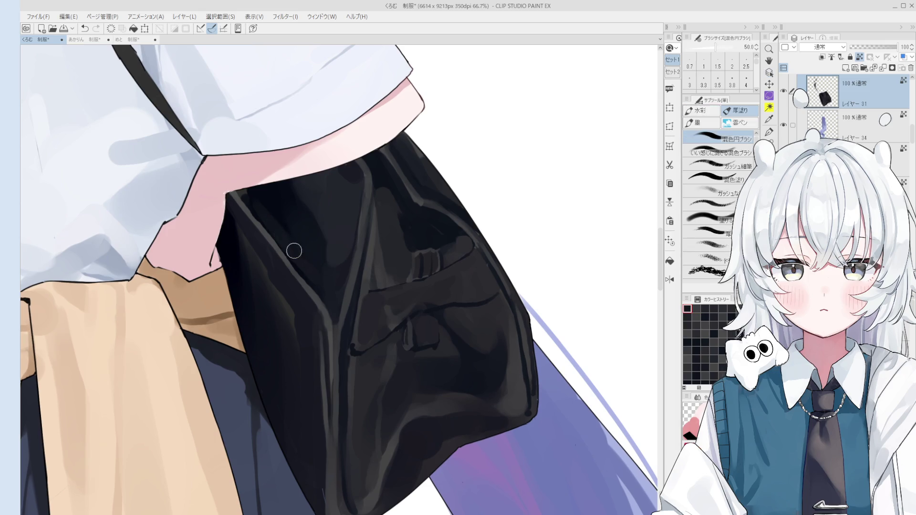
pyautogui.press('[')
pyautogui.hotkey('ctrl', '-')
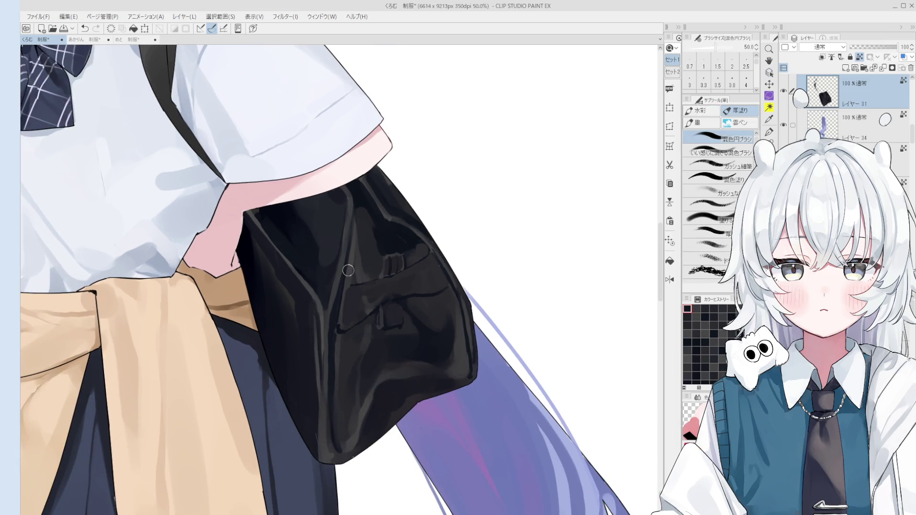
pyautogui.press('o')
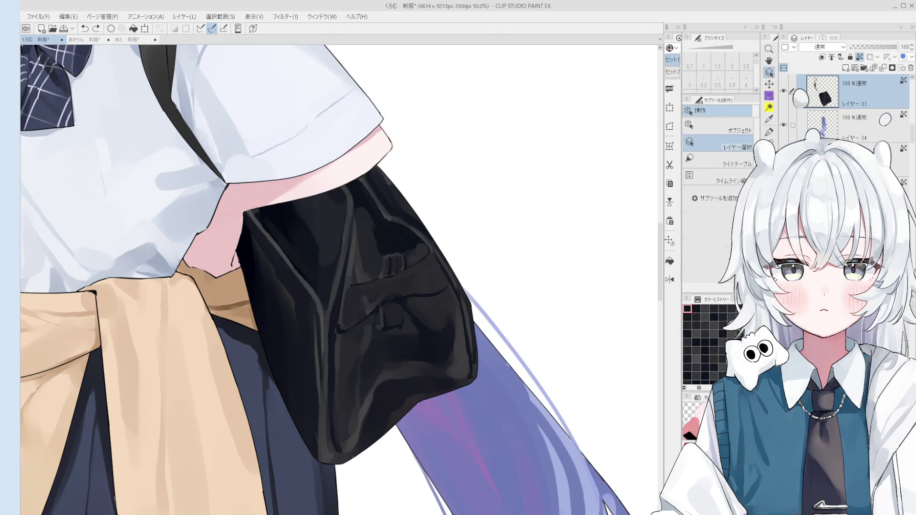
pyautogui.press('b')
pyautogui.scroll(2, 296, 268)
pyautogui.scroll(1, 296, 270)
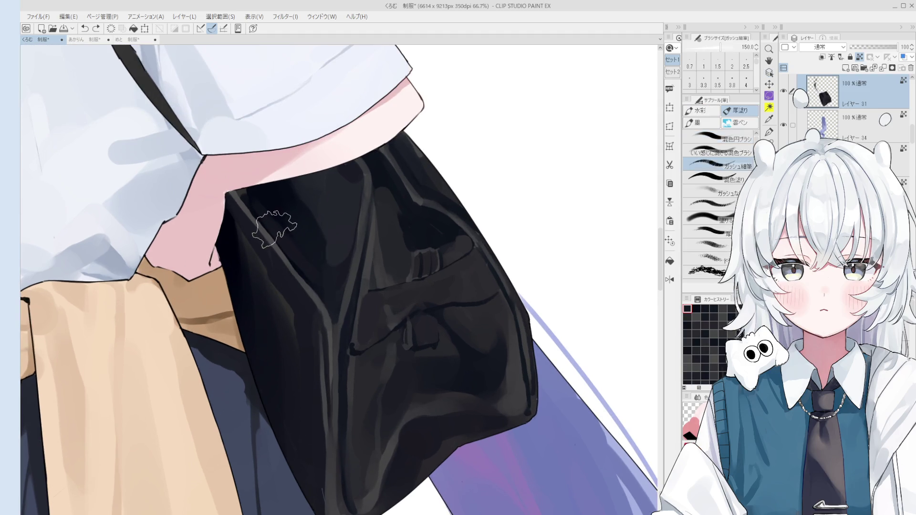
pyautogui.press('b')
pyautogui.scroll(-2, 263, 213)
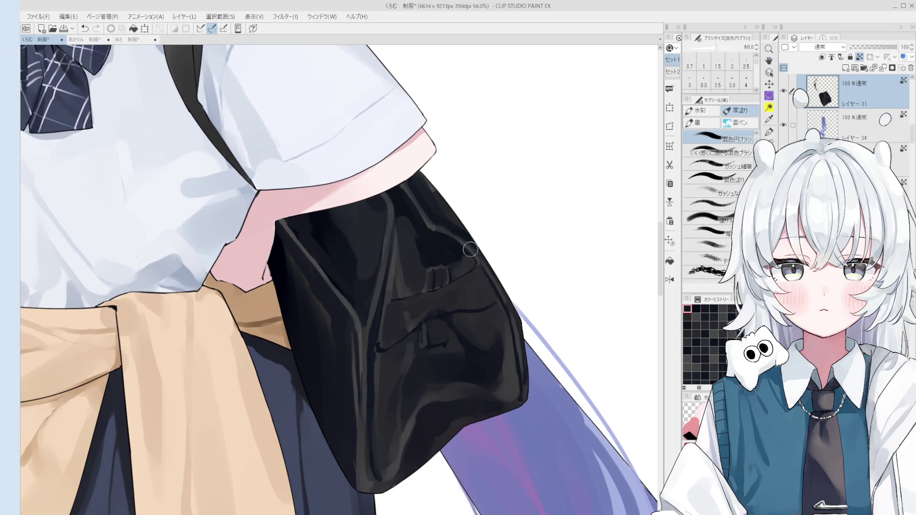
pyautogui.moveTo(484, 289)
pyautogui.mouseDown()
pyautogui.moveTo(458, 296)
pyautogui.moveTo(306, 286)
pyautogui.moveTo(399, 296)
pyautogui.moveTo(420, 259)
pyautogui.moveTo(422, 302)
pyautogui.mouseUp()
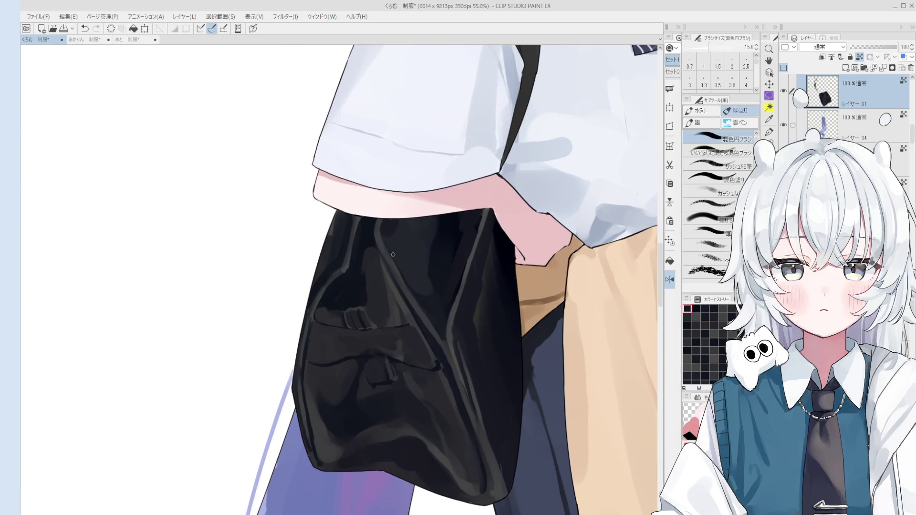
# Undo a stroke and repaint the bag's shading at brush sizes 30–70.
pyautogui.hotkey('ctrl', 'z')
pyautogui.moveTo(403, 252)
pyautogui.mouseDown()
pyautogui.moveTo(395, 301)
pyautogui.moveTo(421, 320)
pyautogui.mouseUp()
pyautogui.scroll(-5, 418, 316)
pyautogui.scroll(4, 426, 332)
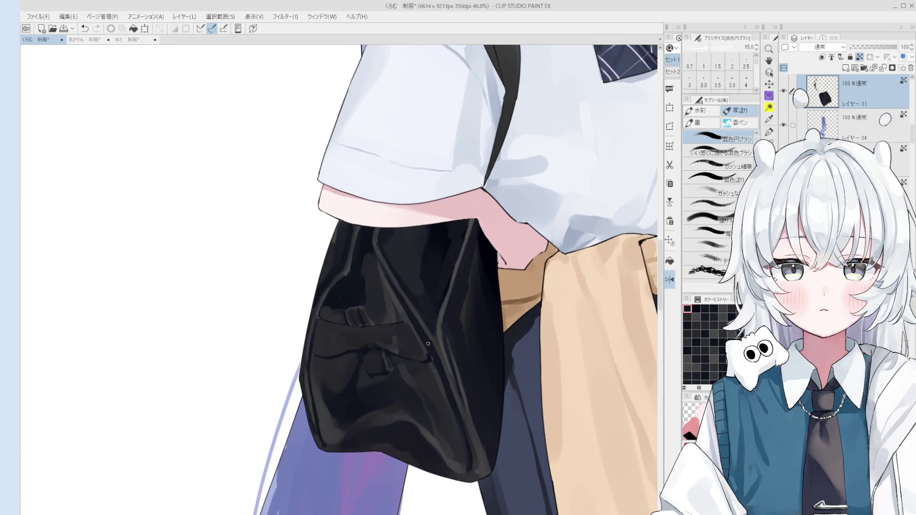
pyautogui.moveTo(415, 335); pyautogui.dragTo(420, 335)
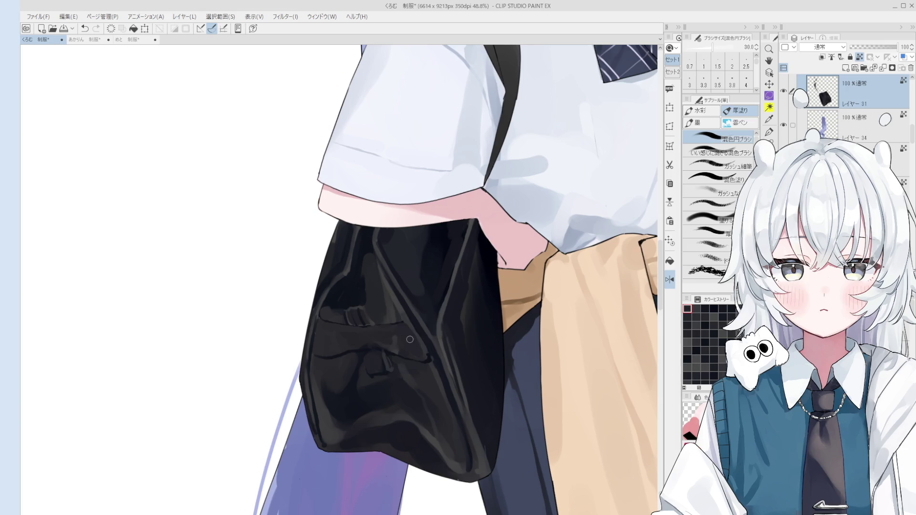
pyautogui.moveTo(410, 329); pyautogui.dragTo(406, 317)
pyautogui.moveTo(435, 357)
pyautogui.mouseDown()
pyautogui.moveTo(380, 321)
pyautogui.moveTo(378, 307)
pyautogui.moveTo(388, 328)
pyautogui.moveTo(339, 262)
pyautogui.moveTo(364, 272)
pyautogui.moveTo(389, 321)
pyautogui.moveTo(380, 311)
pyautogui.moveTo(384, 332)
pyautogui.mouseUp()
pyautogui.scroll(-1, 414, 354)
pyautogui.scroll(2, 405, 338)
pyautogui.scroll(-2, 384, 332)
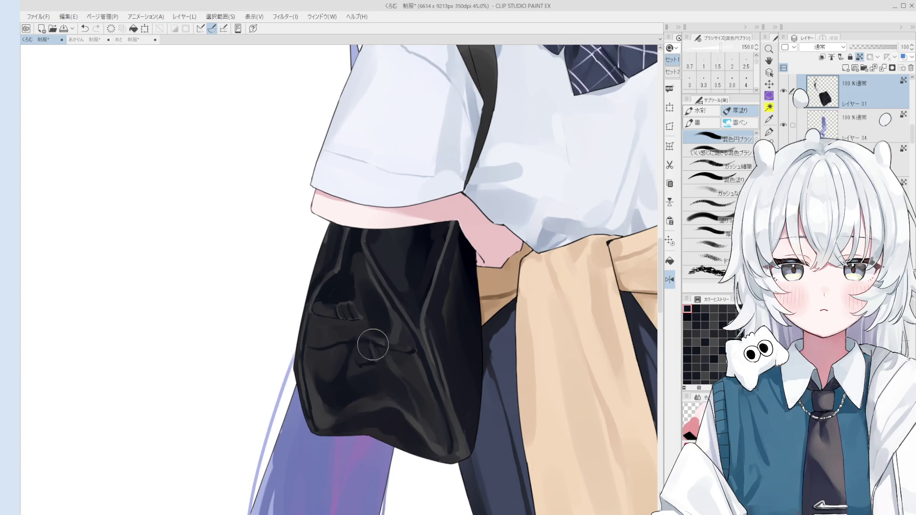
pyautogui.press('[')
pyautogui.press('[')
pyautogui.press('[')
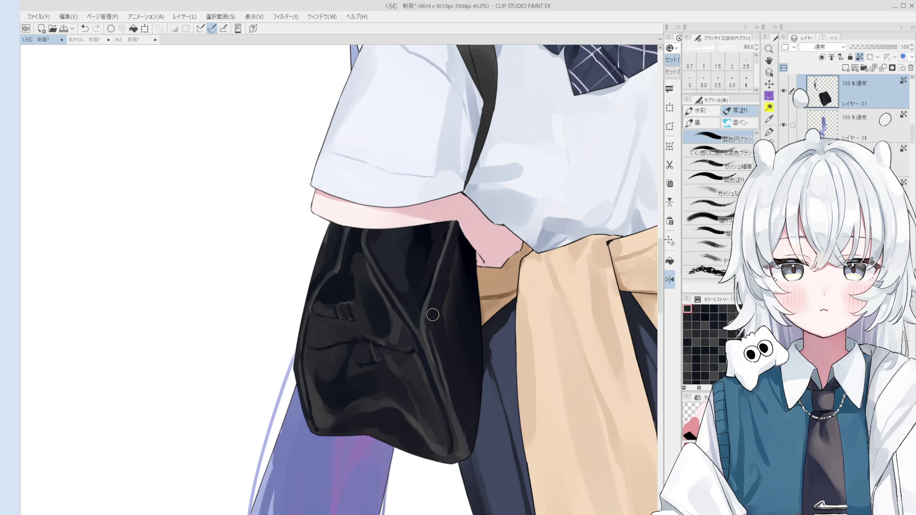
pyautogui.scroll(5, 432, 315)
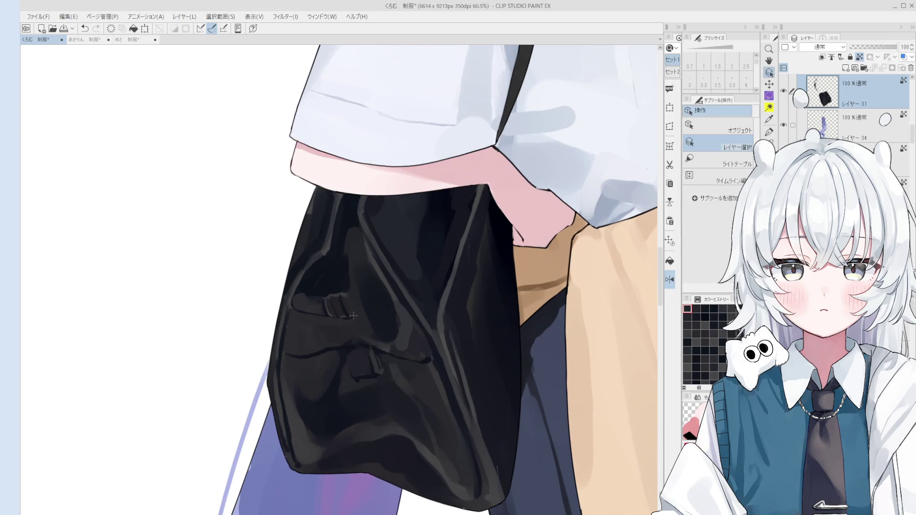
# Repaint the pocket flap stripes with a size 10 brush.
pyautogui.scroll(-2, 329, 280)
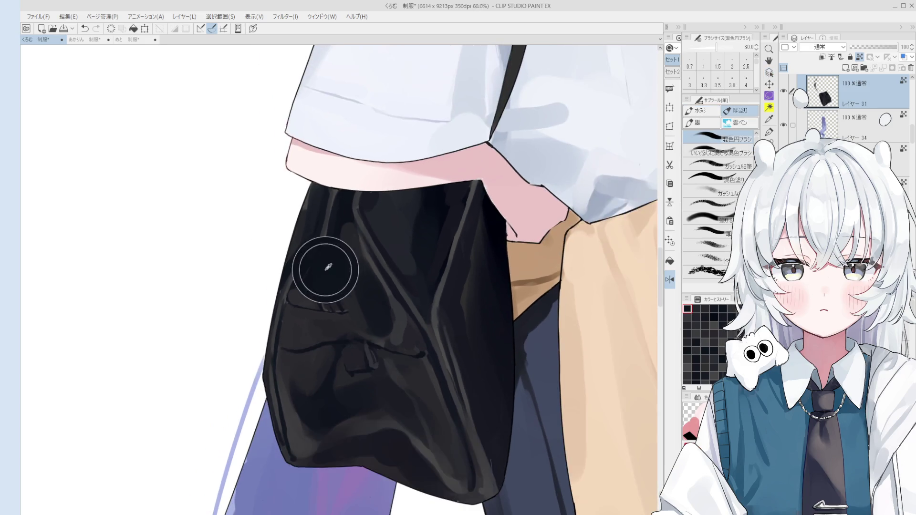
pyautogui.scroll(2, 330, 266)
pyautogui.press('[')
pyautogui.press('[')
pyautogui.press('[')
pyautogui.moveTo(348, 296)
pyautogui.mouseDown()
pyautogui.moveTo(351, 318)
pyautogui.moveTo(335, 327)
pyautogui.moveTo(348, 314)
pyautogui.mouseUp()
pyautogui.press(']')
pyautogui.press(']')
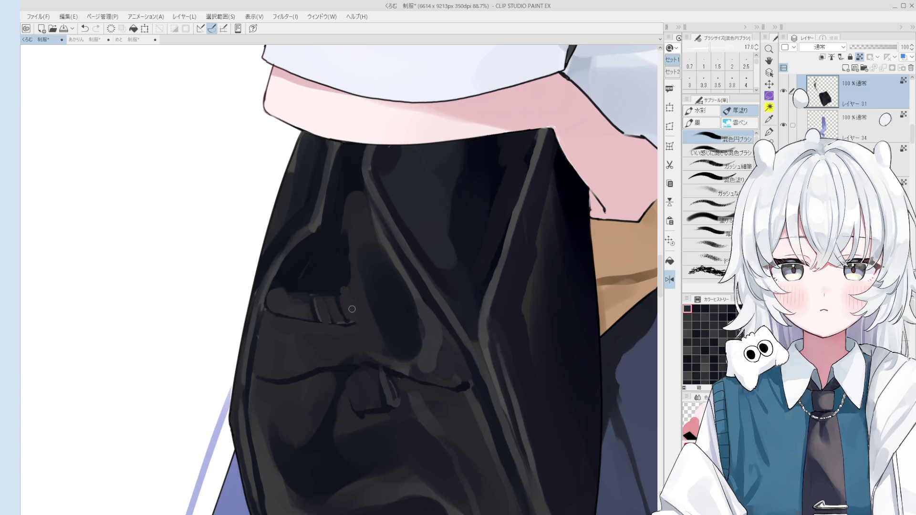
# Try a thick size 30 shadow under the pocket flap, undo it, and return to size 10.
pyautogui.scroll(3, 350, 284)
pyautogui.press(']')
pyautogui.press(']')
pyautogui.press(']')
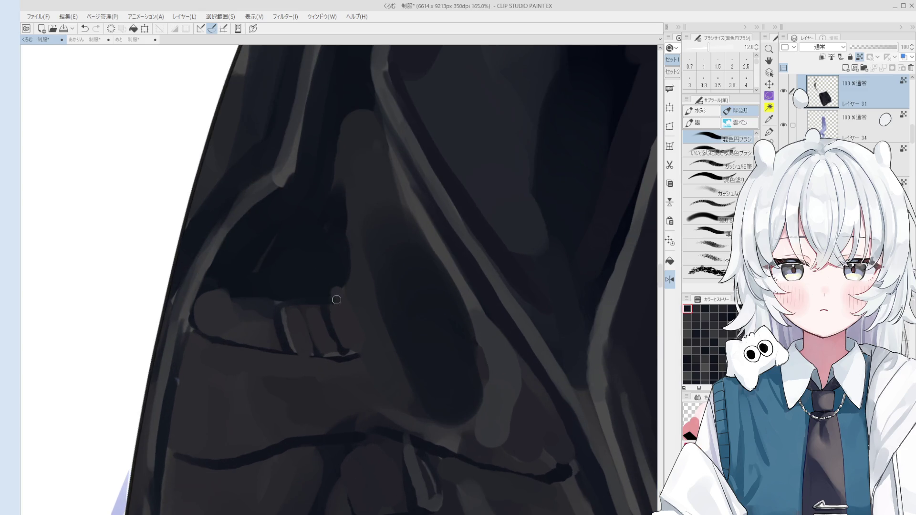
pyautogui.scroll(-1, 341, 288)
pyautogui.scroll(-2, 338, 289)
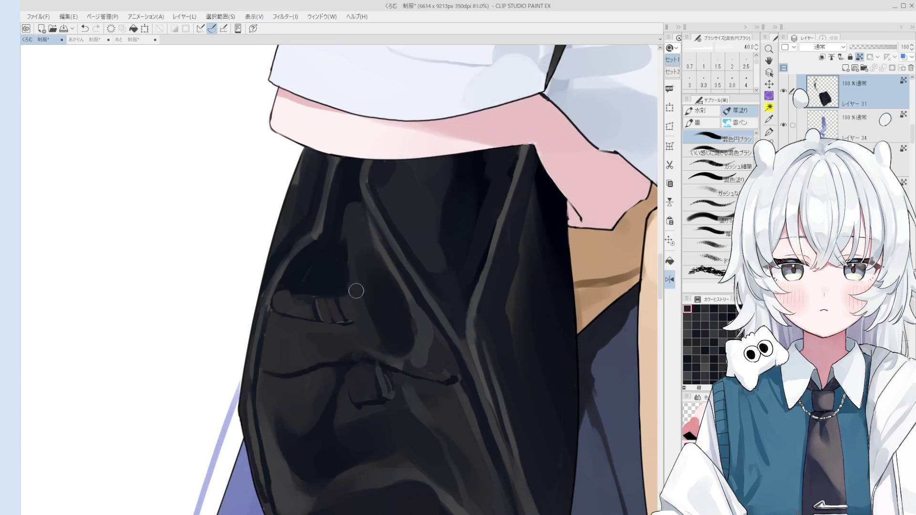
pyautogui.press(']')
pyautogui.press(']')
pyautogui.press(']')
pyautogui.press('[')
pyautogui.press('[')
pyautogui.press('[')
pyautogui.moveTo(331, 324); pyautogui.dragTo(348, 321)
pyautogui.hotkey('ctrl', 'z')
pyautogui.press('[')
pyautogui.press('[')
pyautogui.press('[')
# Draw a thin dark line under the flap, touching up the lower buckle.
pyautogui.scroll(-1, 347, 321)
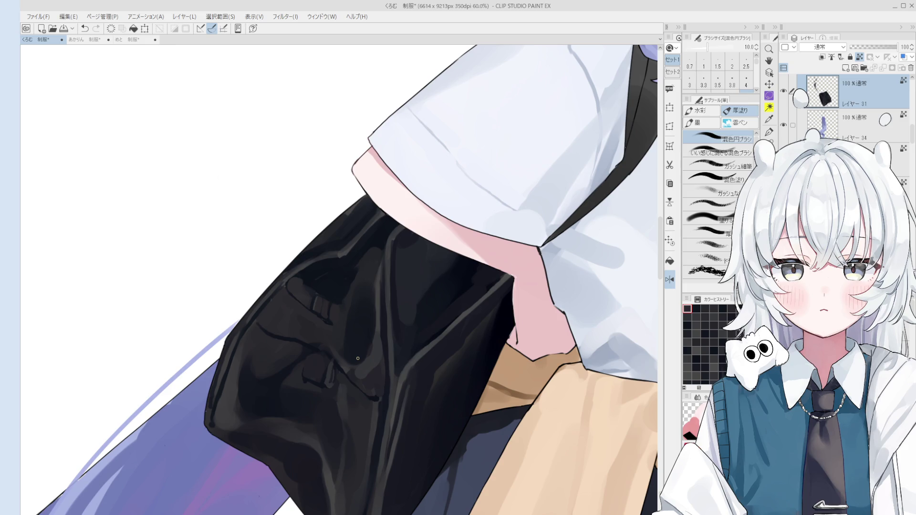
pyautogui.scroll(5, 351, 329)
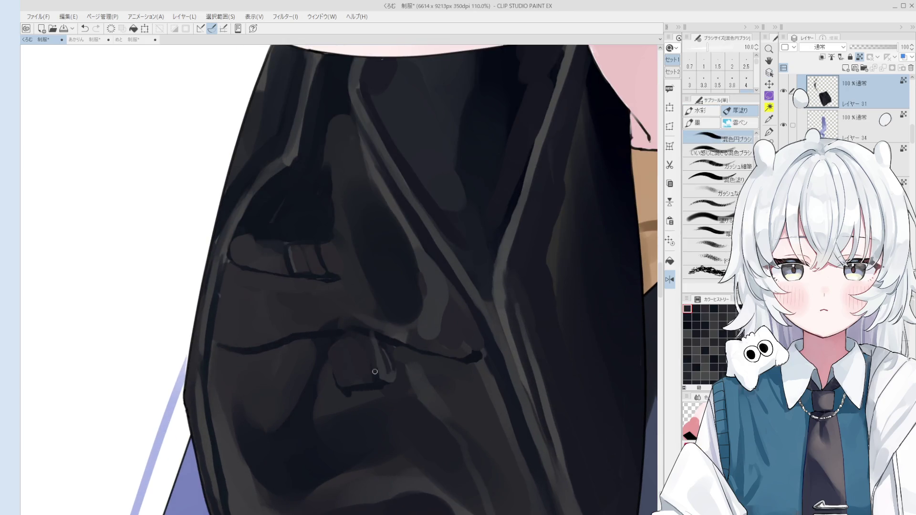
pyautogui.moveTo(384, 361)
pyautogui.mouseDown()
pyautogui.moveTo(382, 374)
pyautogui.moveTo(352, 380)
pyautogui.moveTo(360, 386)
pyautogui.moveTo(382, 382)
pyautogui.moveTo(352, 367)
pyautogui.mouseUp()
pyautogui.scroll(-1, 363, 377)
pyautogui.scroll(-1, 351, 378)
pyautogui.scroll(-2, 376, 384)
pyautogui.press('[')
pyautogui.press('[')
pyautogui.press('[')
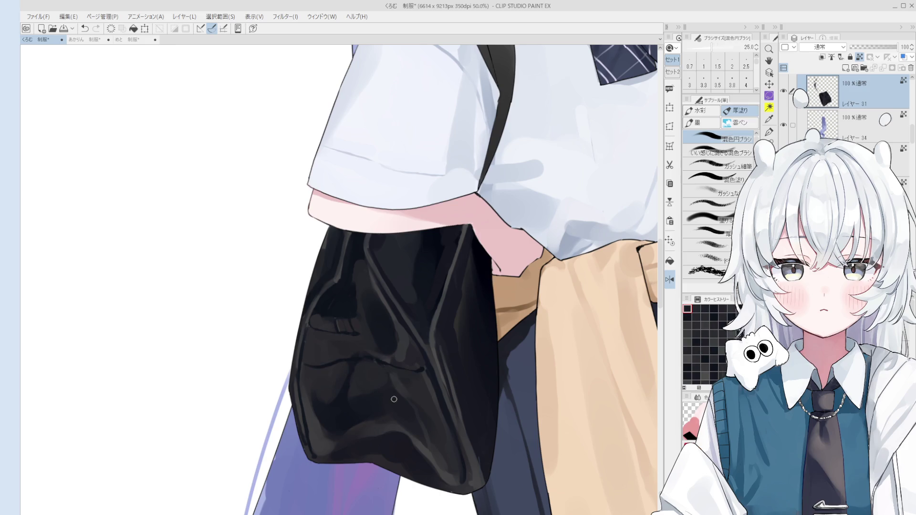